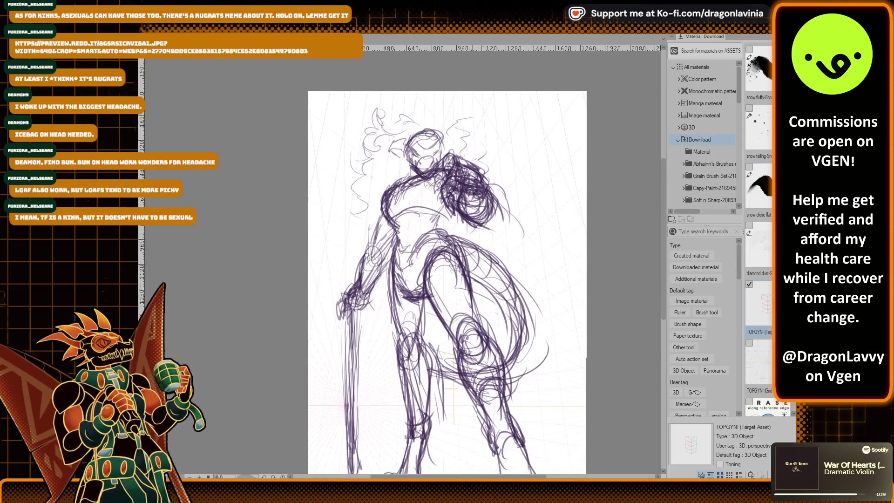
Zoom in and rotate the view, then add dark purple pencil strokes over the shoulder and chest.
scroll(434, 174, up, 4)
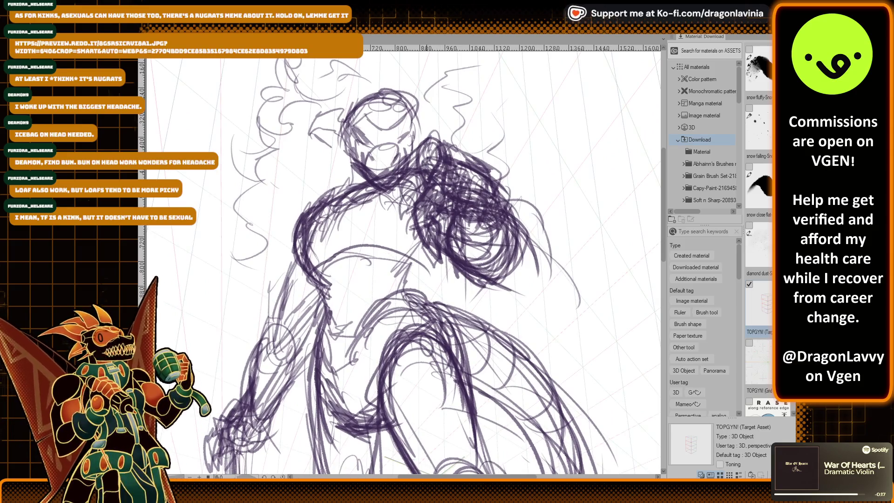
scroll(407, 156, up, 2)
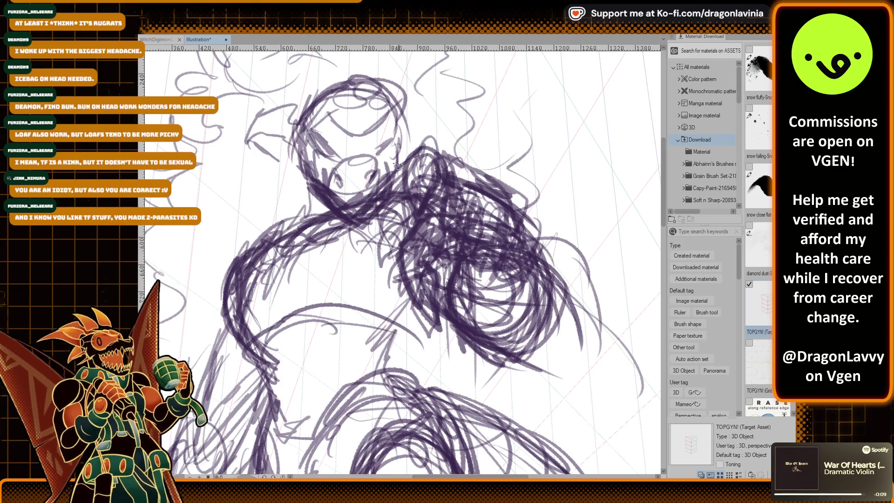
drag(395, 157, 356, 204)
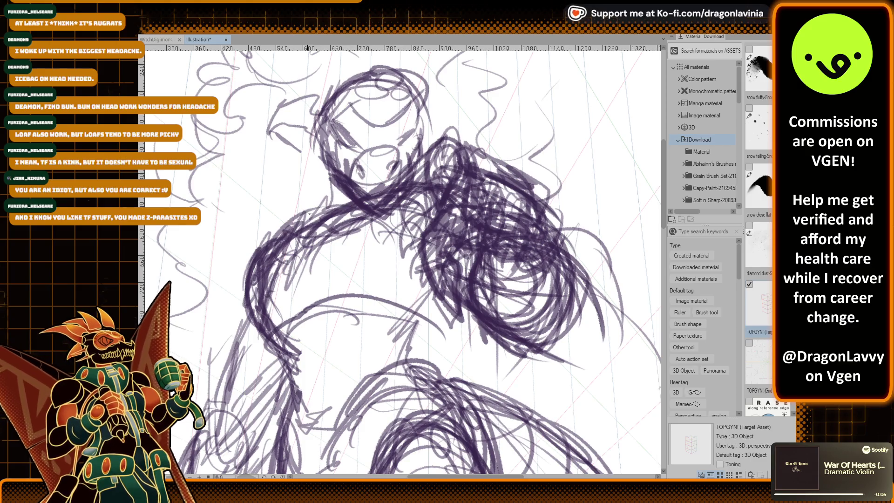
mouse_move(357, 175)
mouse_down()
mouse_move(322, 222)
mouse_move(323, 300)
mouse_move(389, 255)
mouse_up()
drag(396, 215, 381, 276)
drag(395, 241, 401, 225)
scroll(386, 261, down, 2)
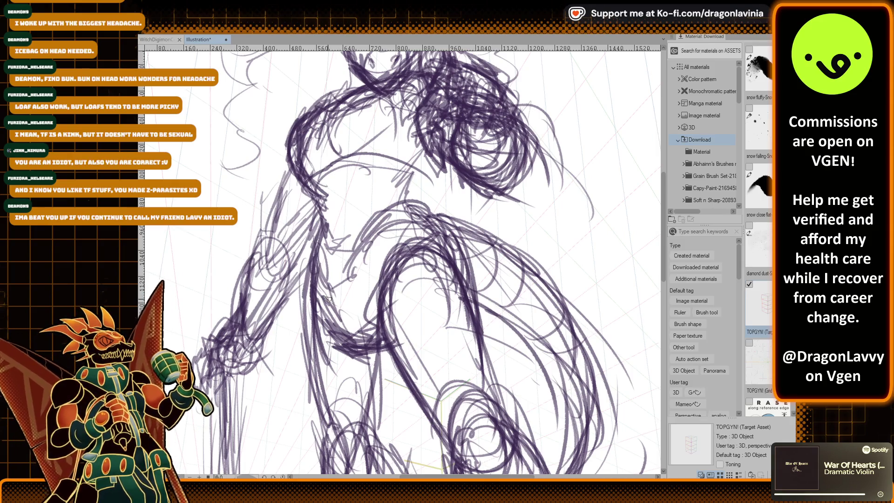
Sketch the belly line and hip curve, switch to the eraser with E, and zoom out to the whole figure.
drag(340, 317, 398, 339)
drag(374, 302, 433, 254)
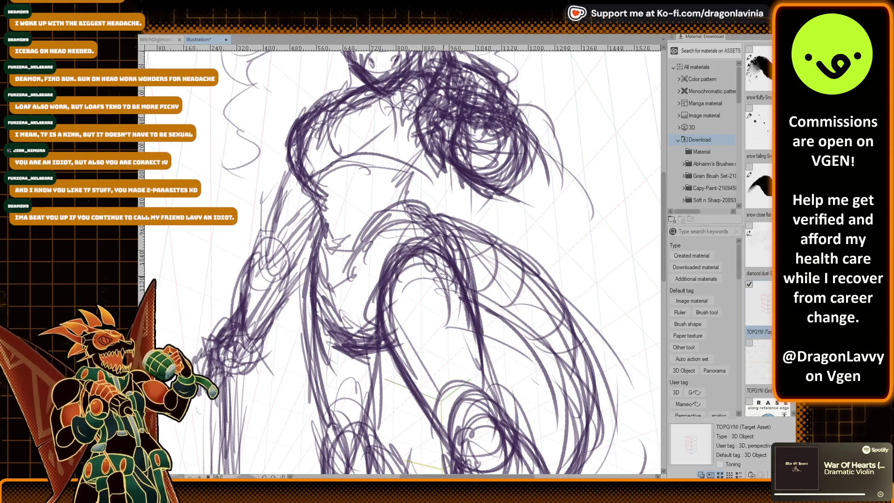
drag(387, 274, 399, 245)
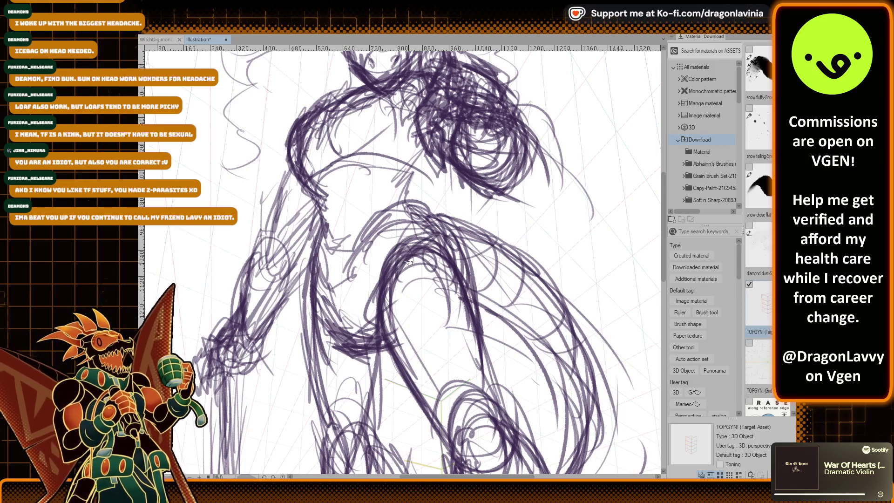
key(e)
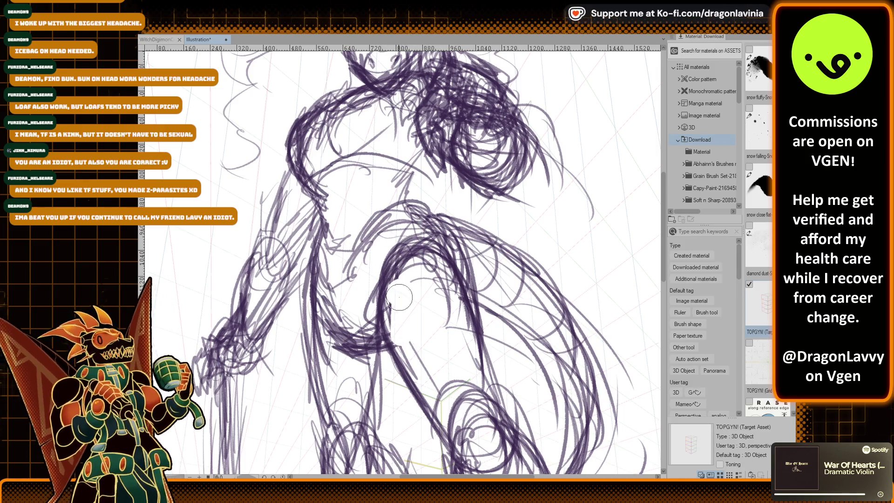
scroll(400, 213, down, 3)
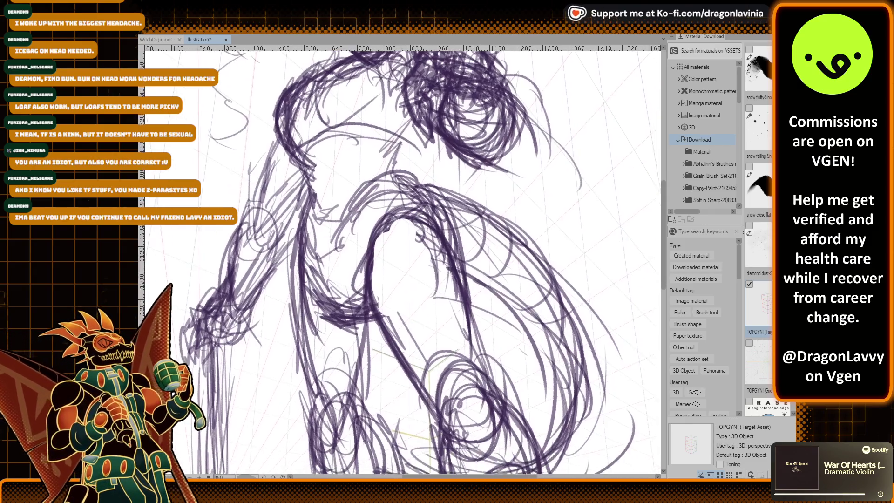
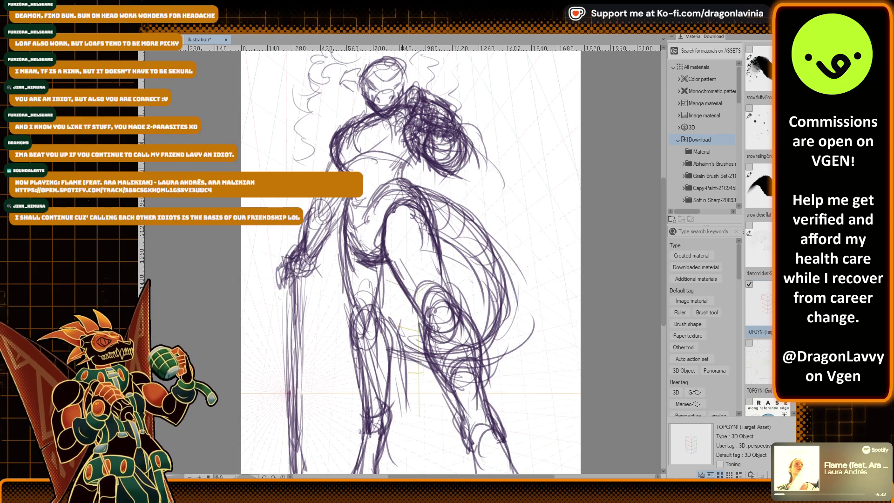
Add extra pencil strokes along the tail's outline and a short stroke at its top.
mouse_move(405, 354)
mouse_down()
mouse_move(388, 240)
mouse_move(408, 211)
mouse_move(474, 231)
mouse_move(494, 181)
mouse_up()
drag(466, 135, 503, 223)
drag(410, 229, 419, 261)
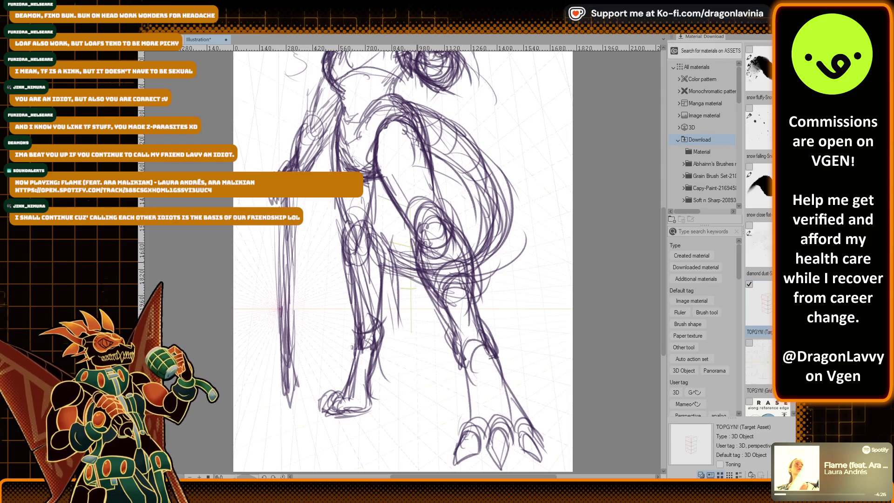
drag(468, 148, 481, 130)
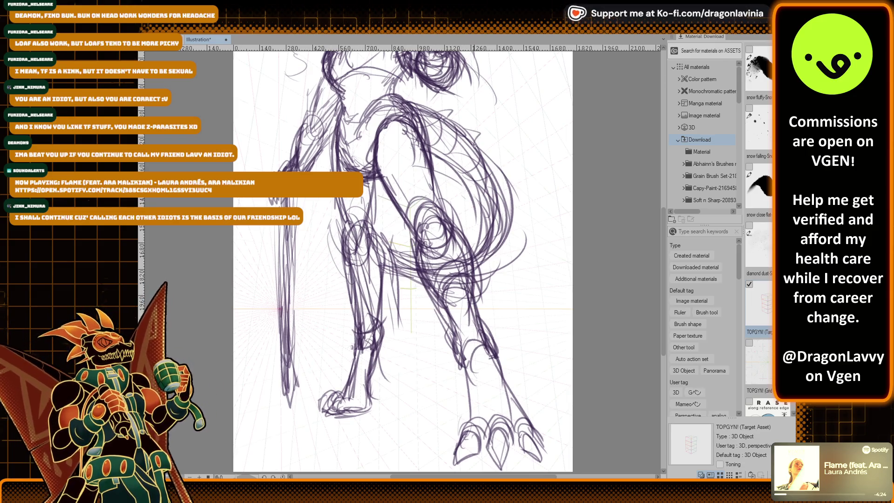
Thicken and darken the lower outline of the left leg with new pencil lines.
key(ctrl+minus)
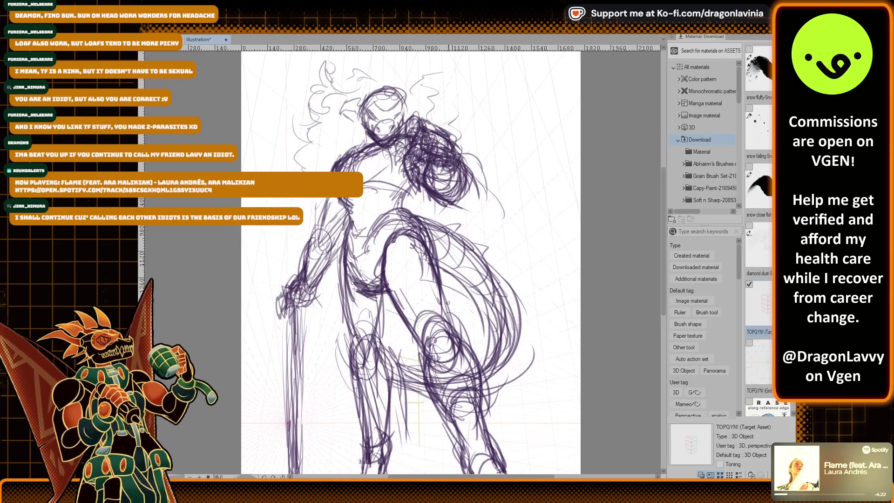
key(ctrl+minus)
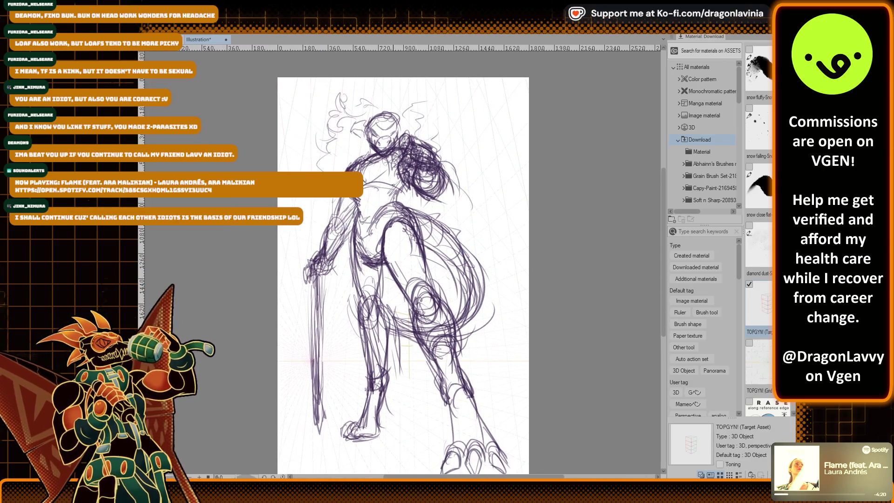
key(ctrl+plus)
key(ctrl+plus)
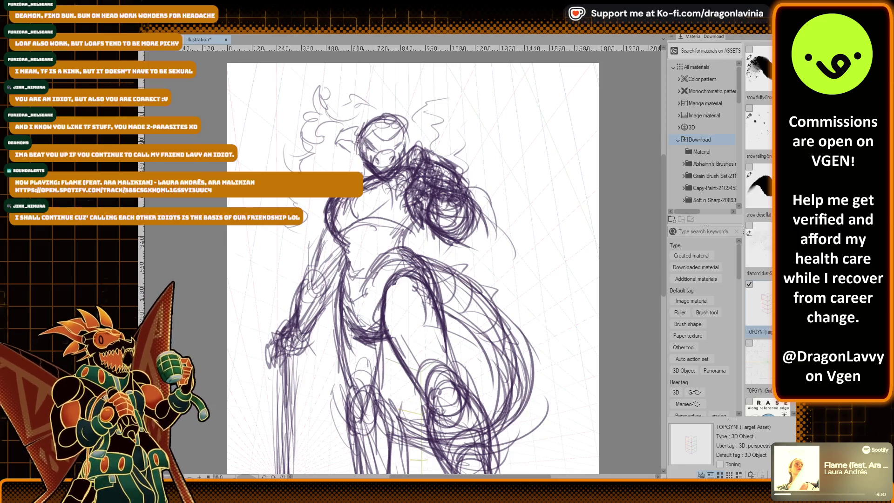
scroll(378, 176, up, 3)
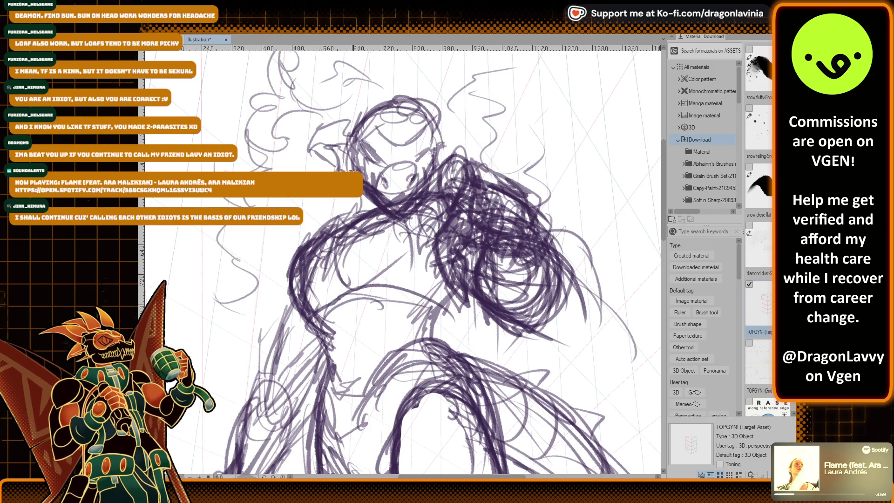
scroll(331, 183, down, 2)
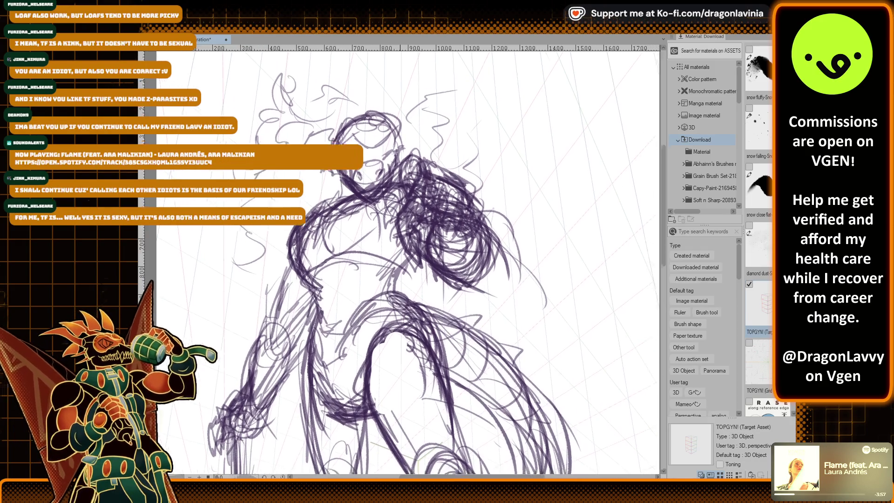
scroll(415, 260, down, 5)
scroll(357, 140, up, 1)
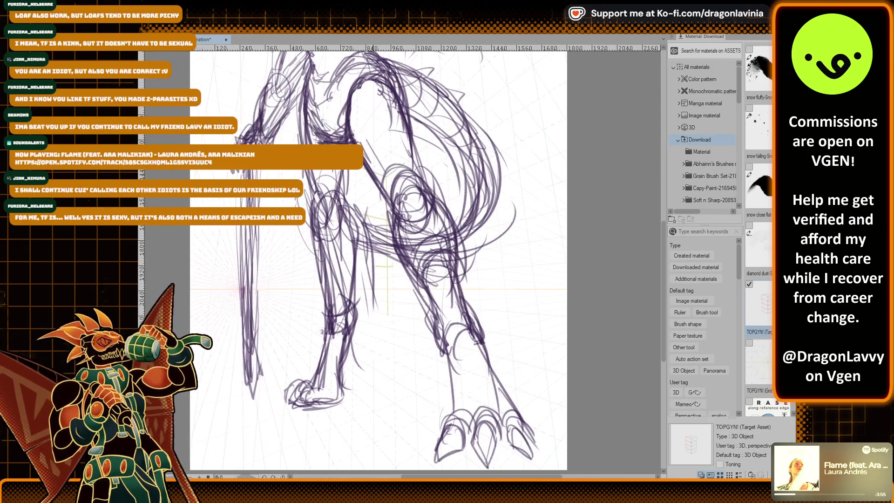
scroll(357, 140, up, 2)
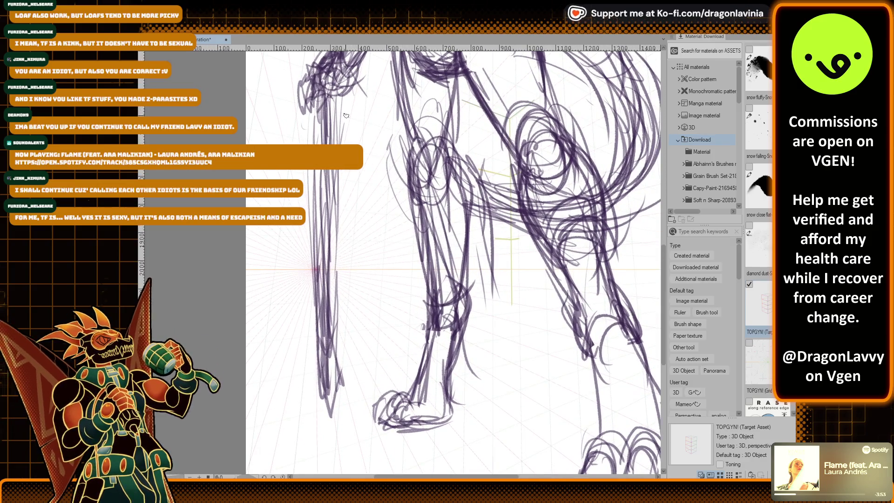
drag(326, 404, 330, 421)
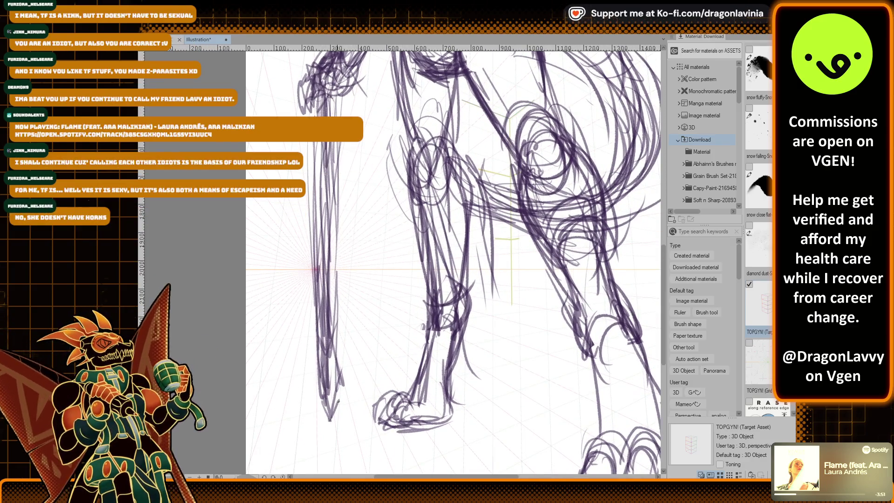
mouse_move(338, 386)
mouse_down()
mouse_move(333, 419)
mouse_move(338, 350)
mouse_up()
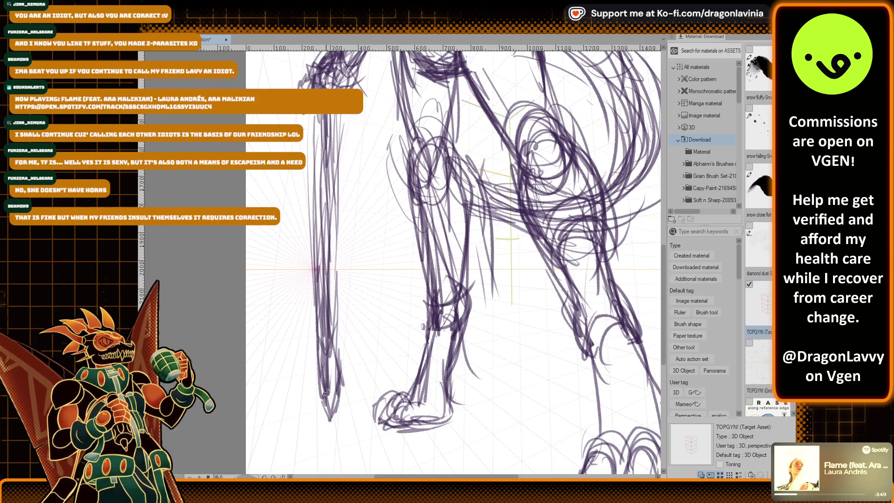
drag(326, 394, 336, 413)
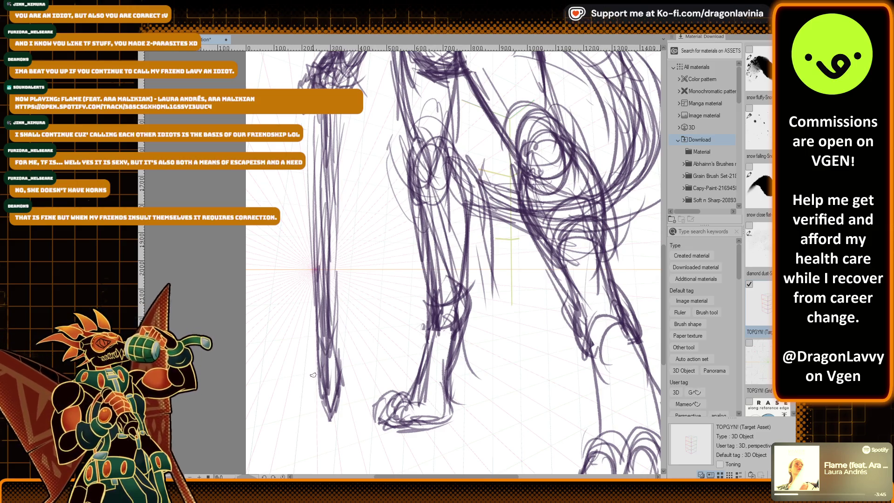
scroll(312, 376, down, 2)
scroll(354, 298, down, 3)
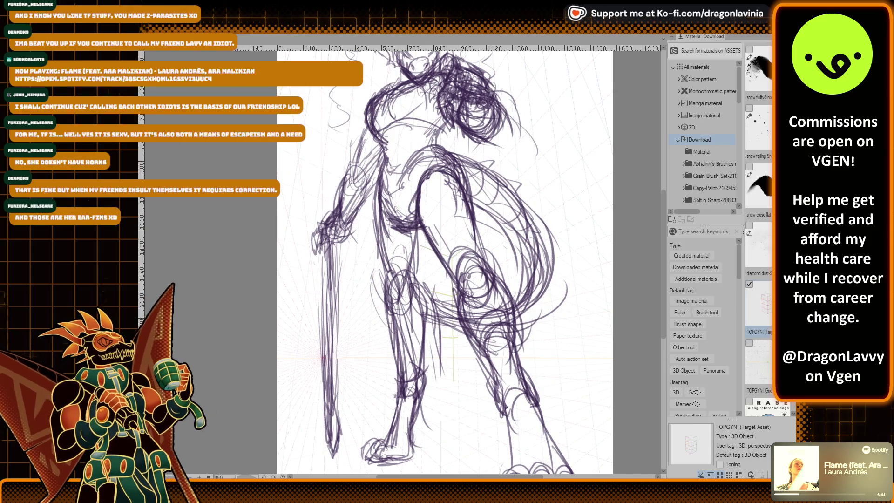
Undo the stray V-shaped stroke and reshape the gripping hand and forearm with a lasso transform.
key(ctrl+z)
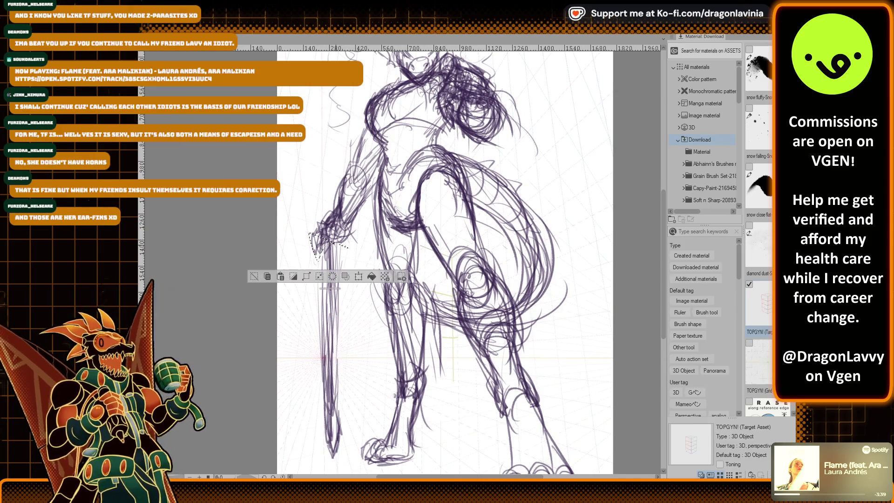
drag(310, 231, 311, 252)
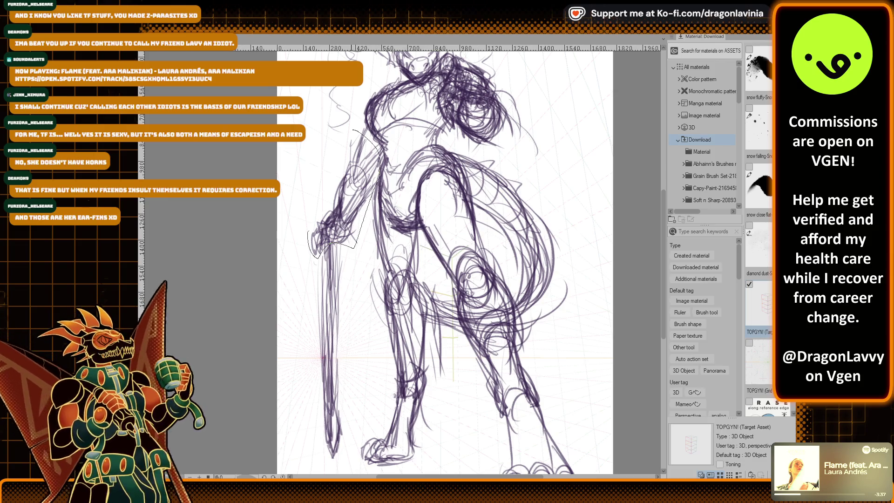
drag(353, 130, 311, 233)
drag(352, 133, 362, 127)
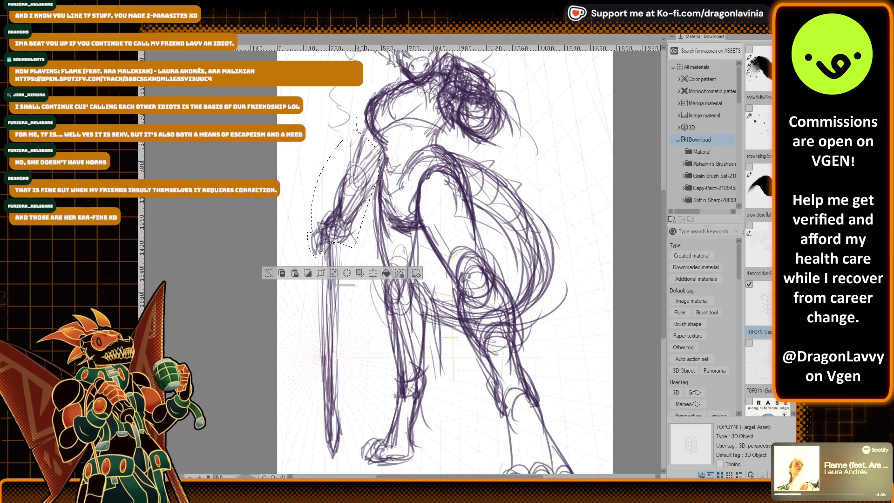
key(ctrl+t)
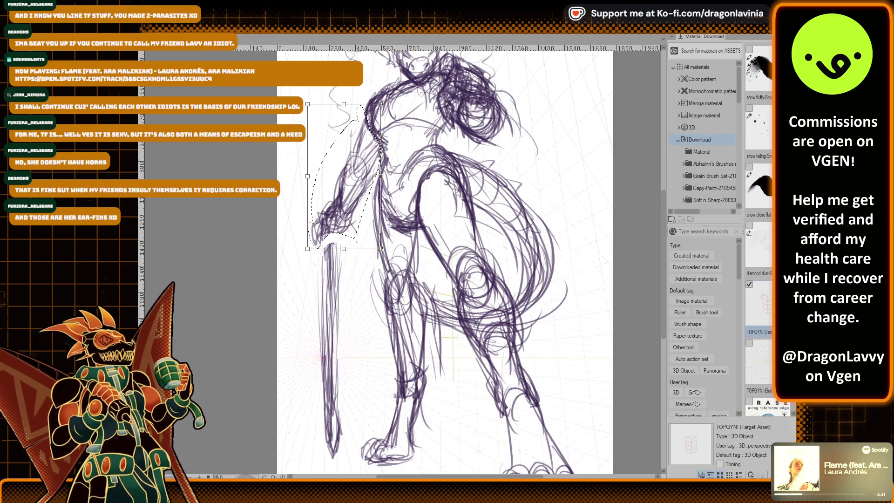
key(Return)
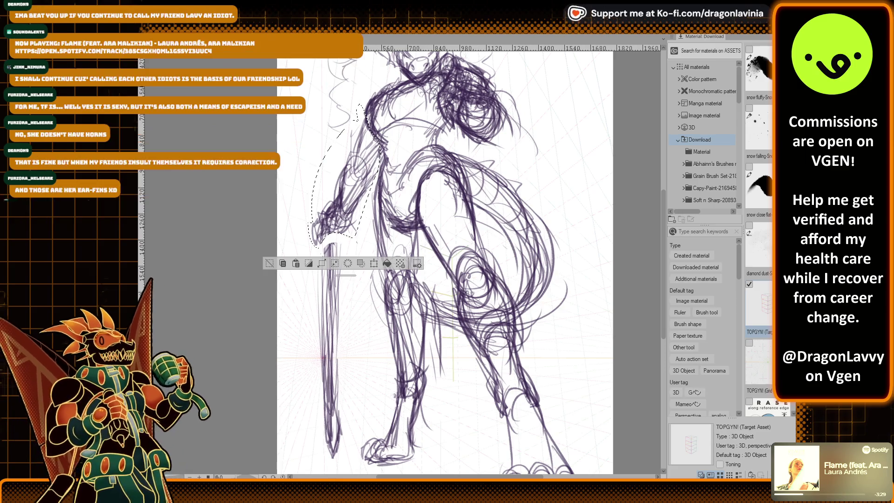
key(ctrl+d)
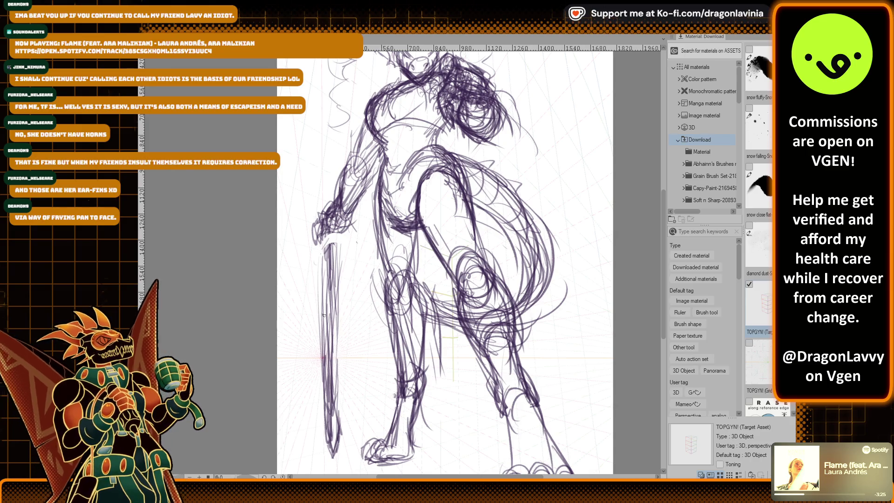
Pencil in the sword's crossguard just below the hand.
drag(326, 235, 299, 264)
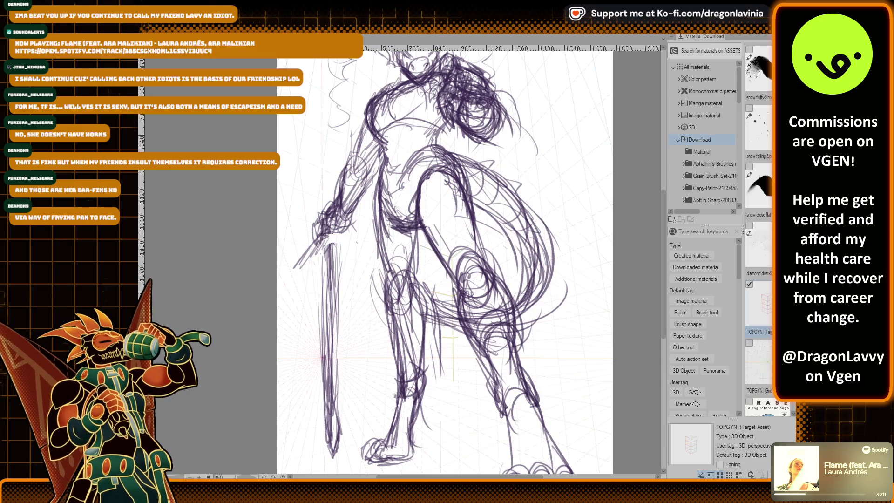
drag(308, 246, 304, 263)
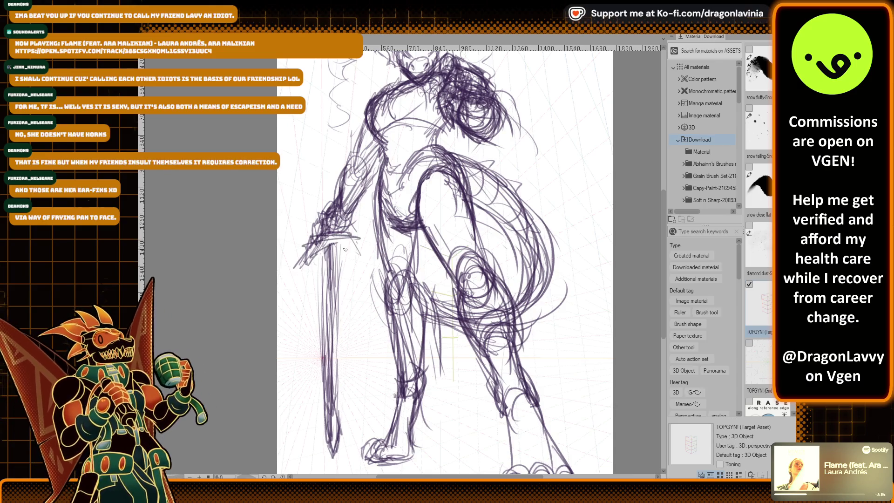
mouse_move(354, 256)
mouse_down()
mouse_move(343, 242)
mouse_move(358, 243)
mouse_up()
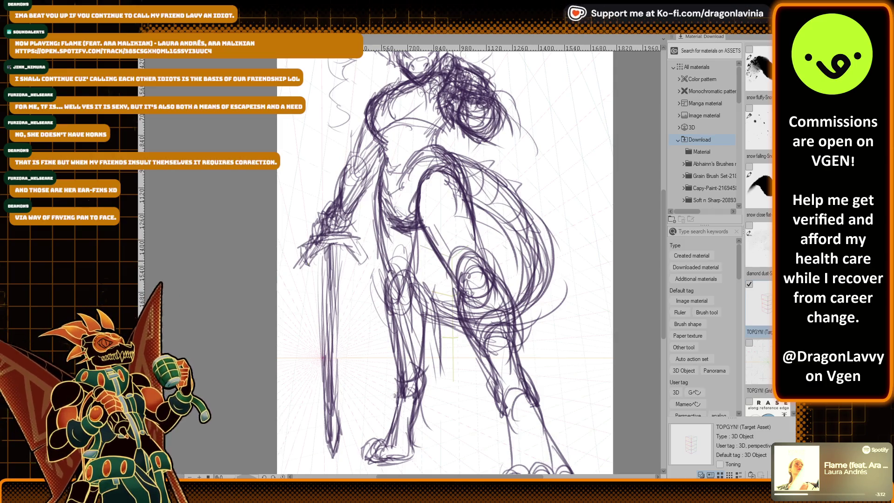
scroll(305, 252, down, 1)
scroll(326, 227, down, 1)
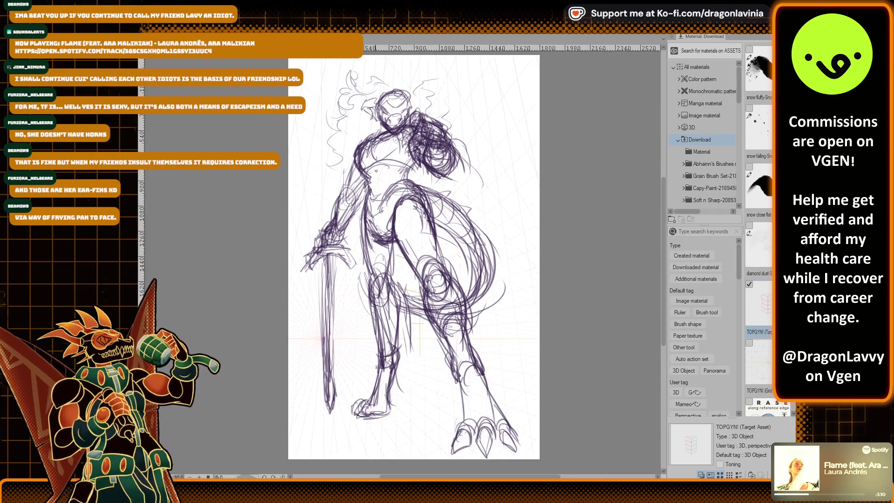
Clean up the hilt, extend the blade, then shrink the sword and move it lower and right.
drag(326, 227, 353, 200)
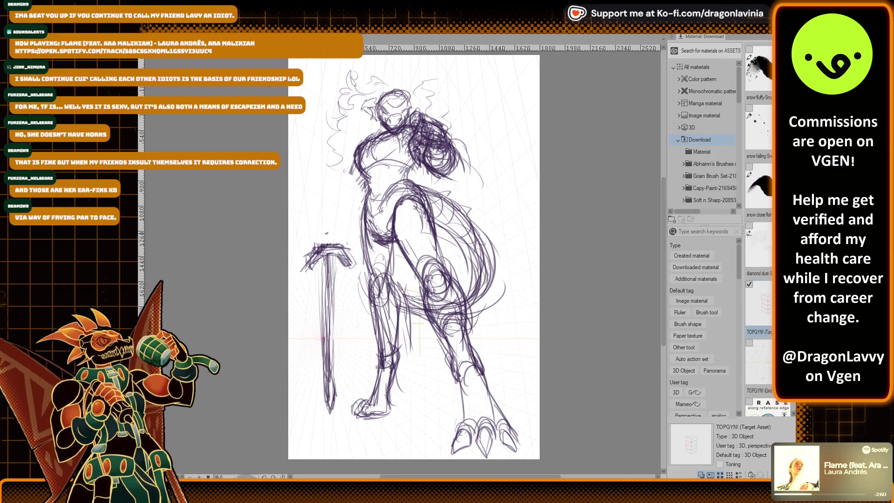
mouse_move(328, 216)
mouse_down()
mouse_move(336, 258)
mouse_move(327, 203)
mouse_move(342, 204)
mouse_up()
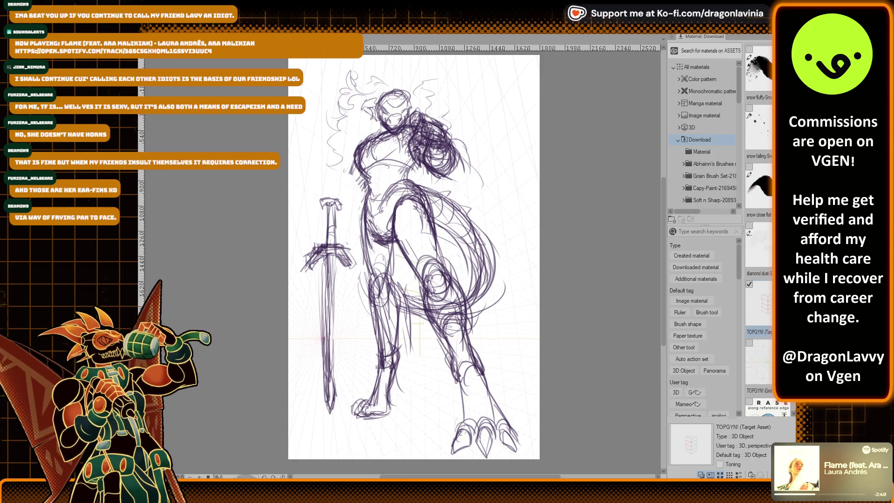
mouse_move(309, 413)
mouse_down()
mouse_move(354, 220)
mouse_move(310, 411)
mouse_up()
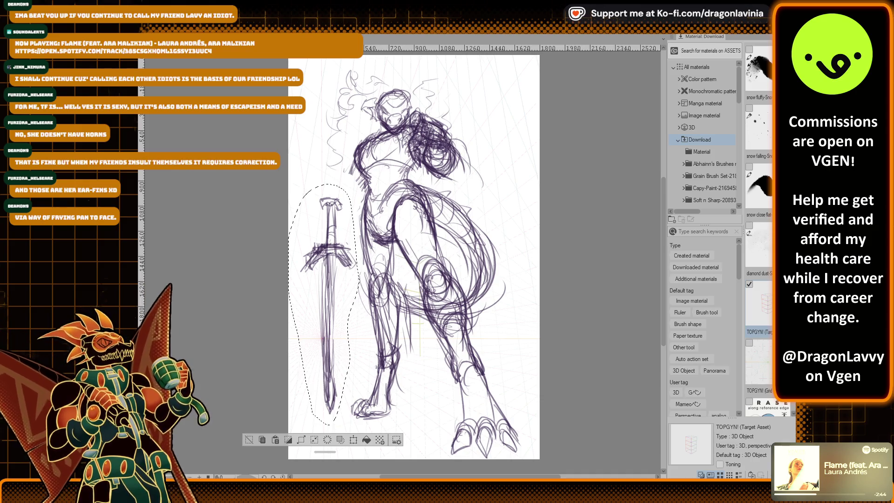
key(ctrl+t)
drag(324, 302, 335, 317)
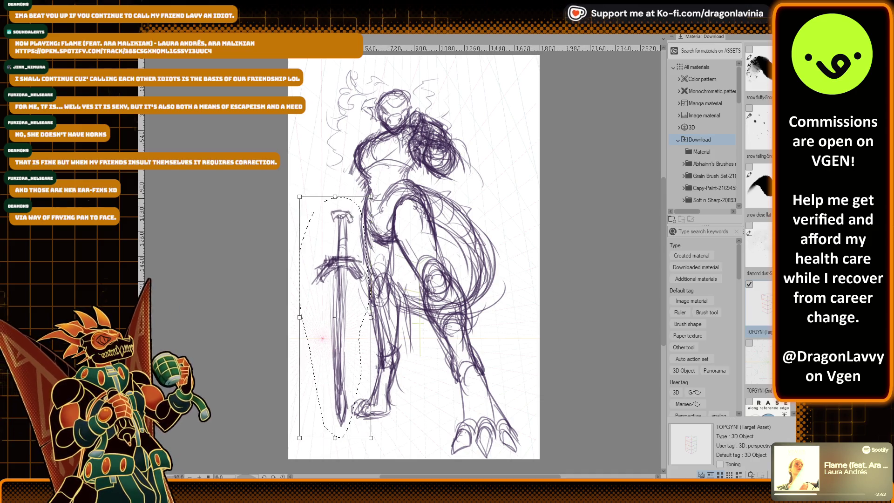
drag(371, 197, 360, 212)
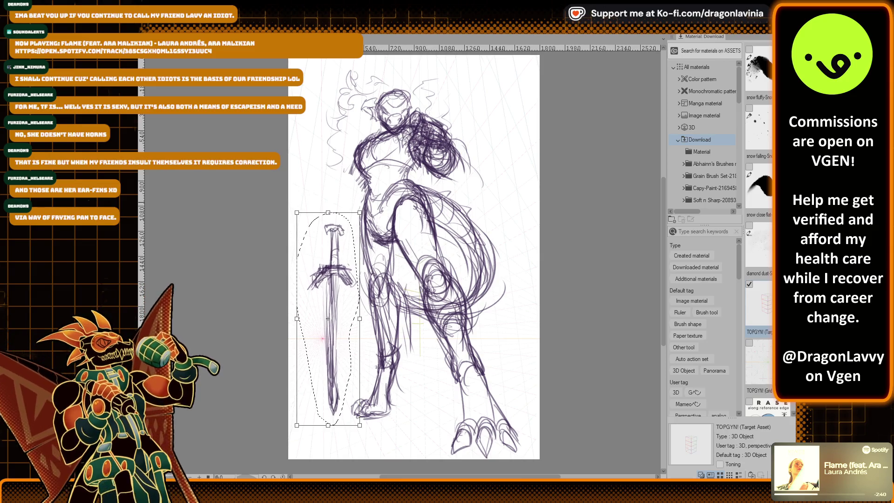
drag(327, 318, 331, 314)
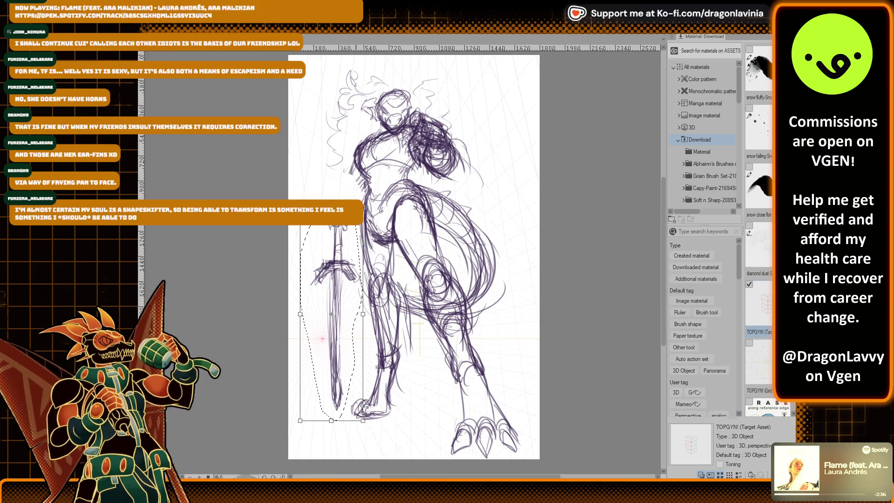
drag(332, 314, 333, 316)
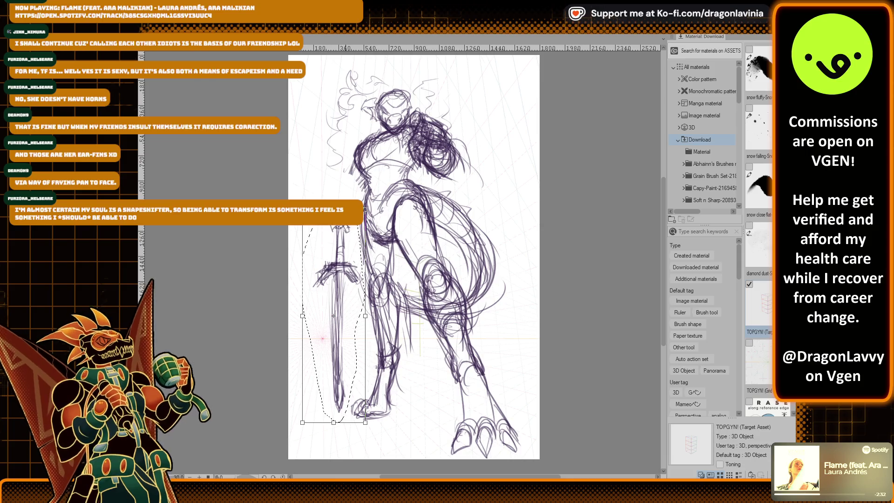
drag(365, 210, 363, 215)
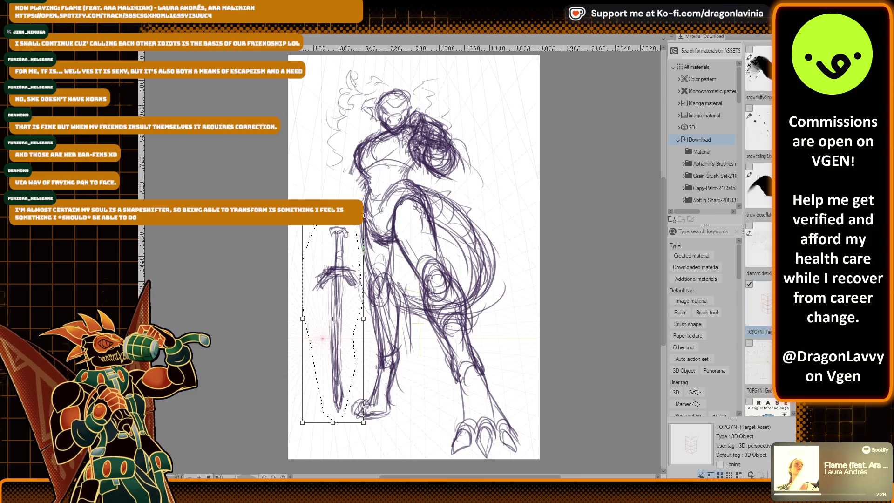
key(Return)
key(ctrl+d)
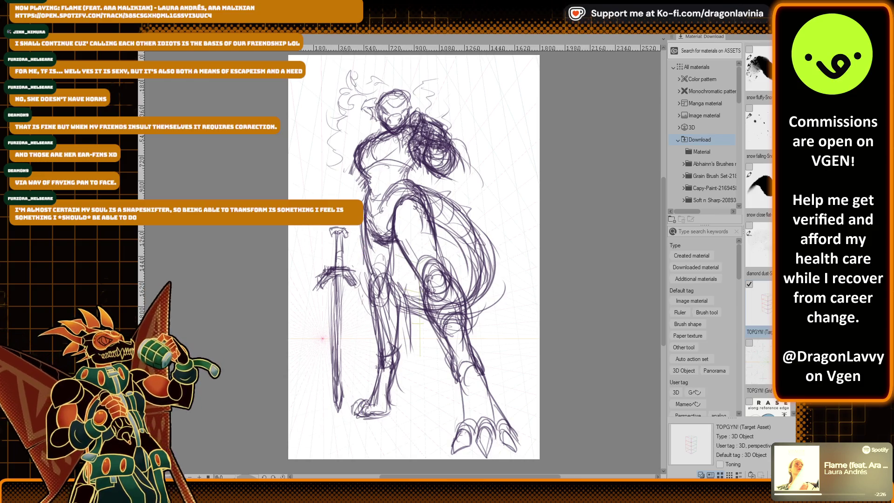
Draw dark pencil lines on the arm just above the sword hilt.
scroll(356, 188, up, 5)
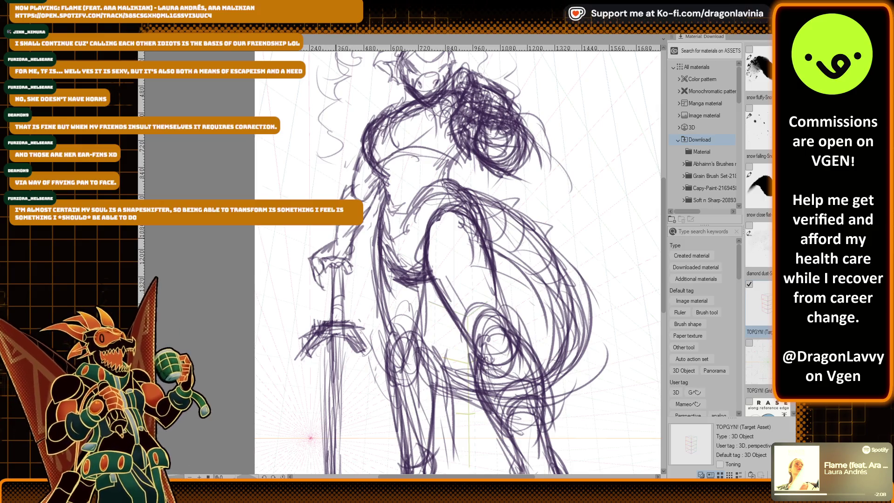
drag(336, 246, 357, 227)
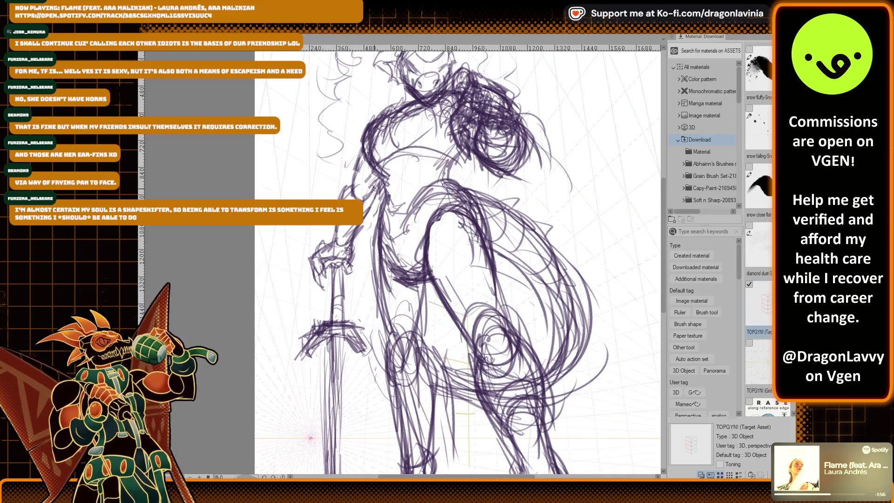
key(ctrl+minus)
key(ctrl+minus)
key(ctrl+minus)
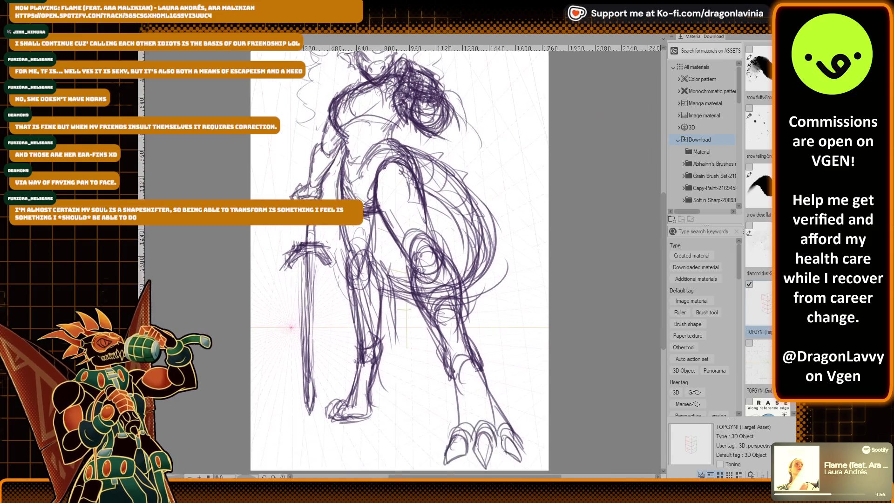
key(ctrl+minus)
key(ctrl+plus)
key(ctrl+plus)
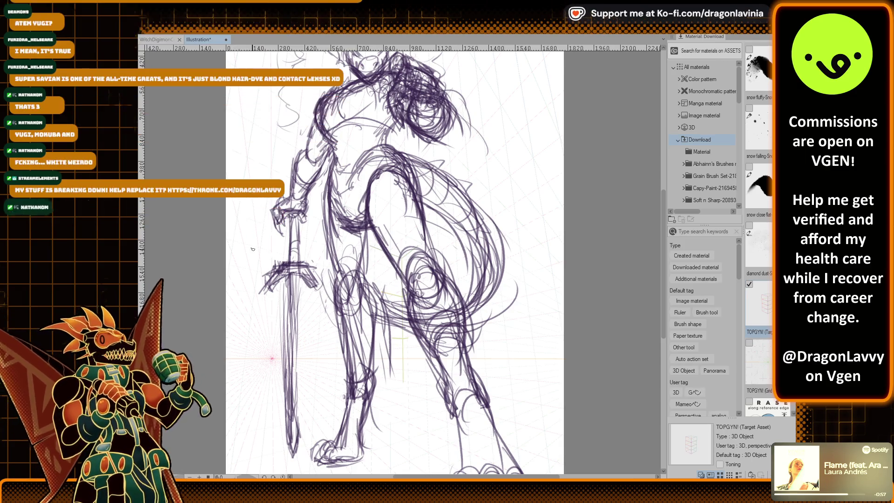
Darken the right edge of the sword blade with a long pencil stroke.
drag(297, 320, 298, 445)
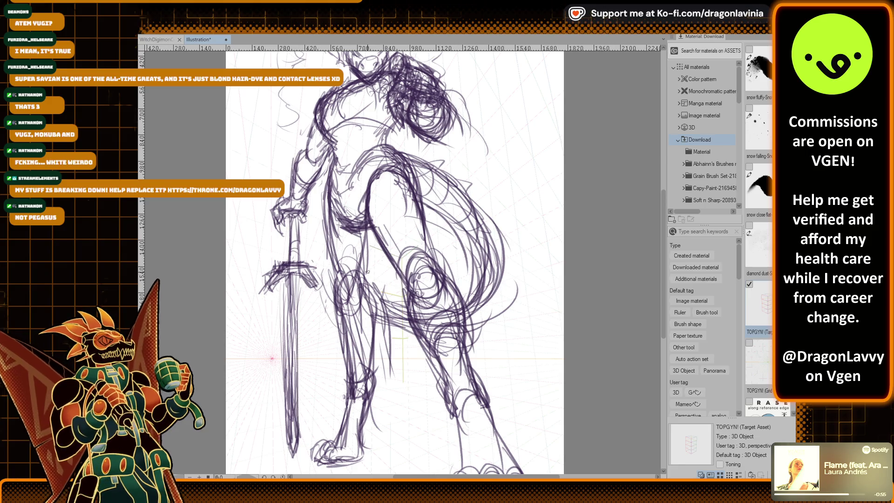
key(ctrl+plus)
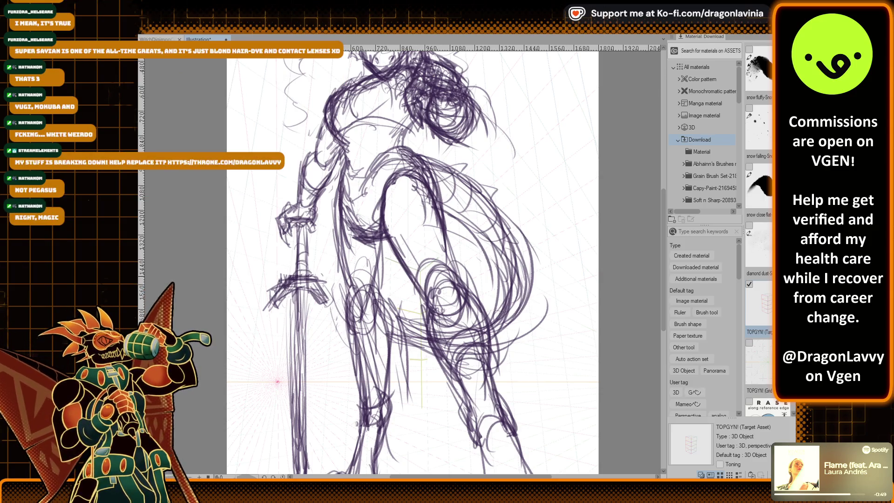
key(ctrl+minus)
key(ctrl+plus)
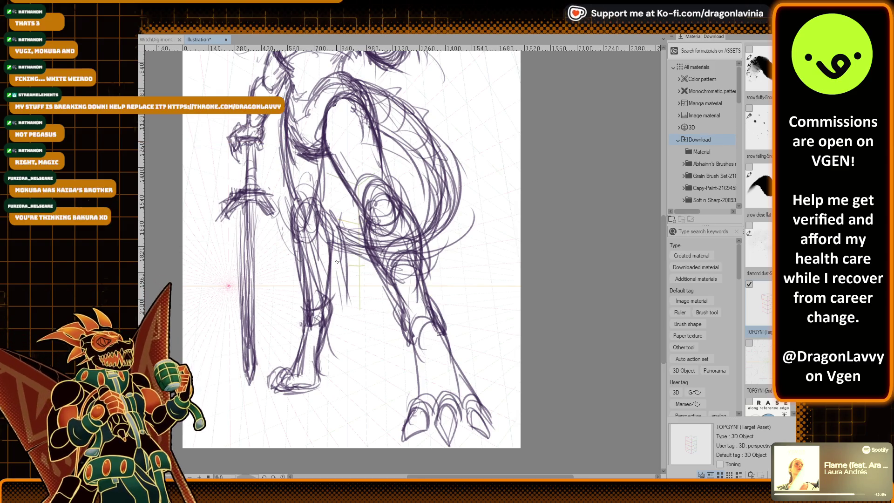
drag(465, 110, 493, 177)
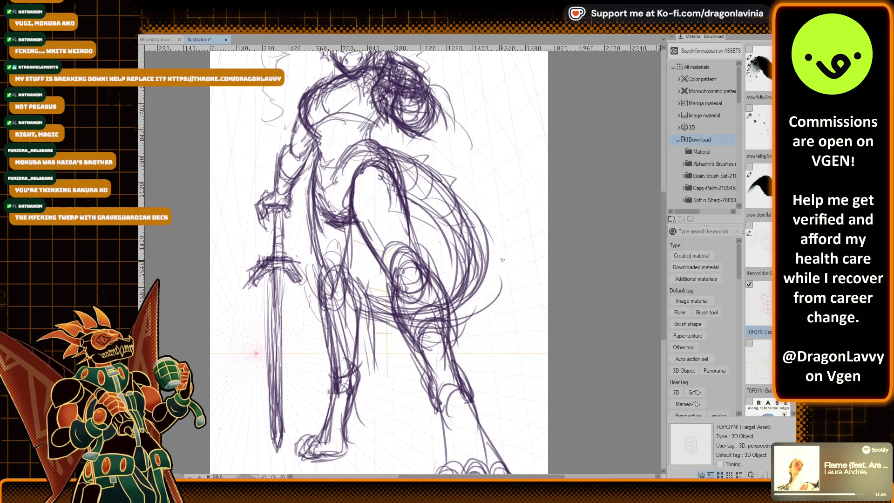
scroll(263, 225, down, 1)
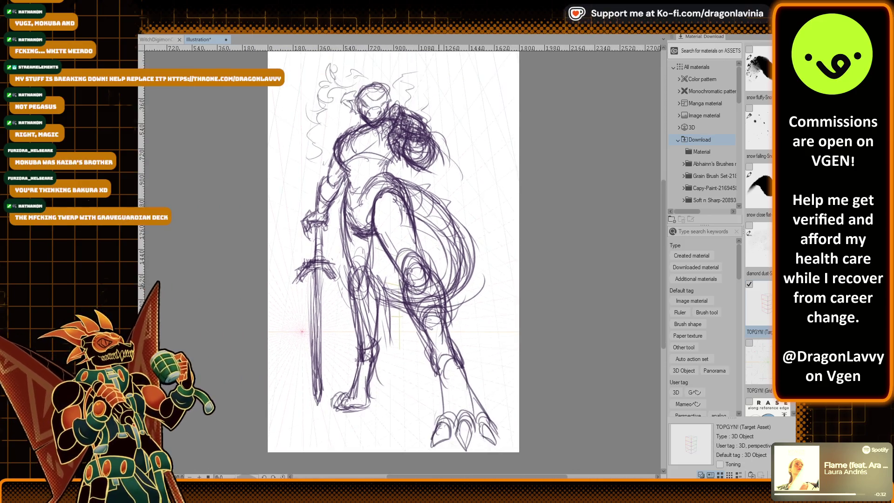
scroll(263, 225, down, 1)
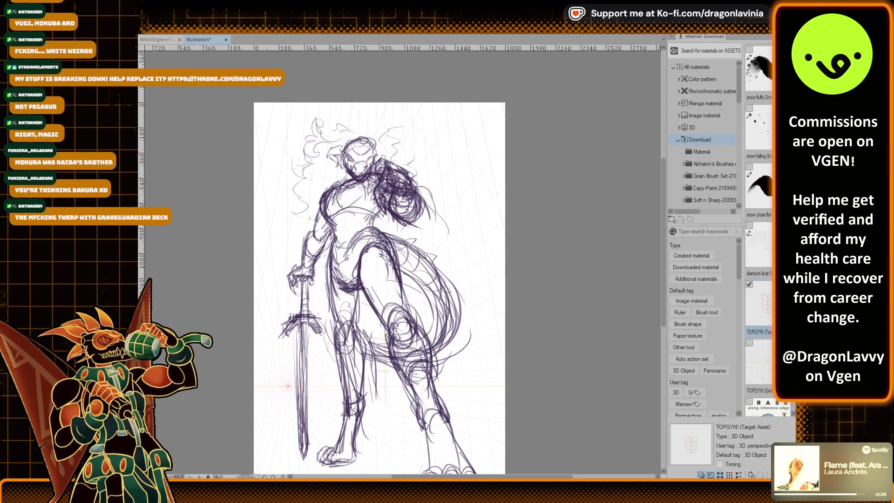
Soften the upper figure's strokes with an enlarged eraser, undo around the head, and mark the hip.
key(bracketright)
key(bracketright)
key(bracketright)
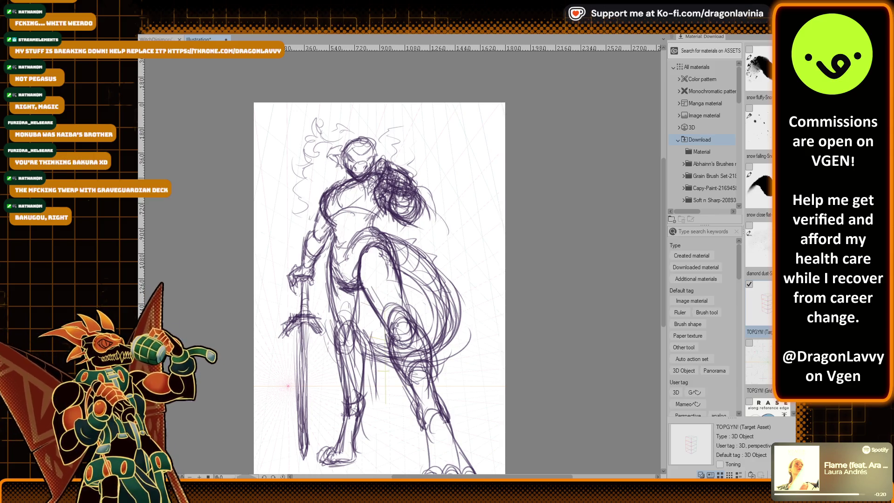
mouse_move(349, 119)
mouse_down()
mouse_move(364, 117)
mouse_move(356, 117)
mouse_up()
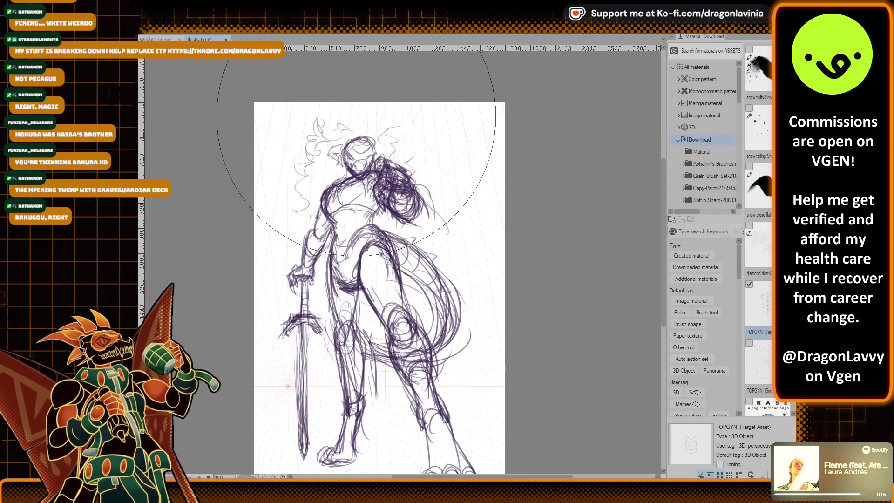
drag(414, 174, 403, 153)
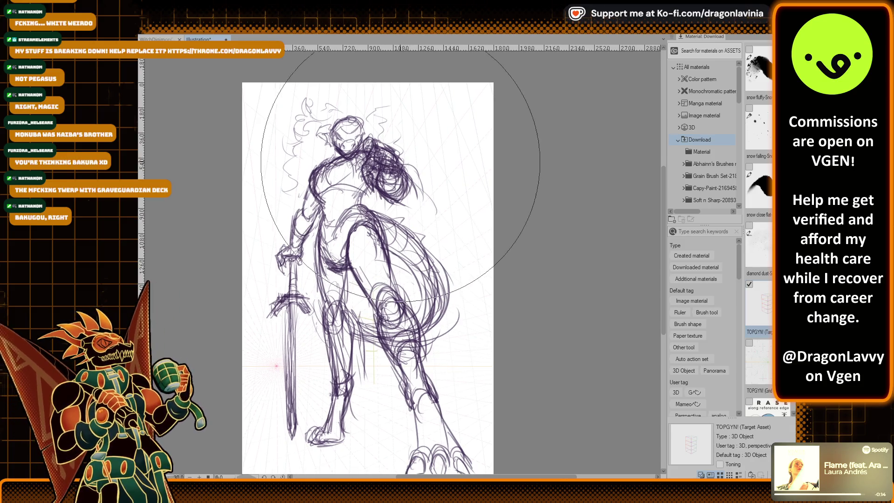
key(bracketleft)
key(bracketleft)
key(bracketleft)
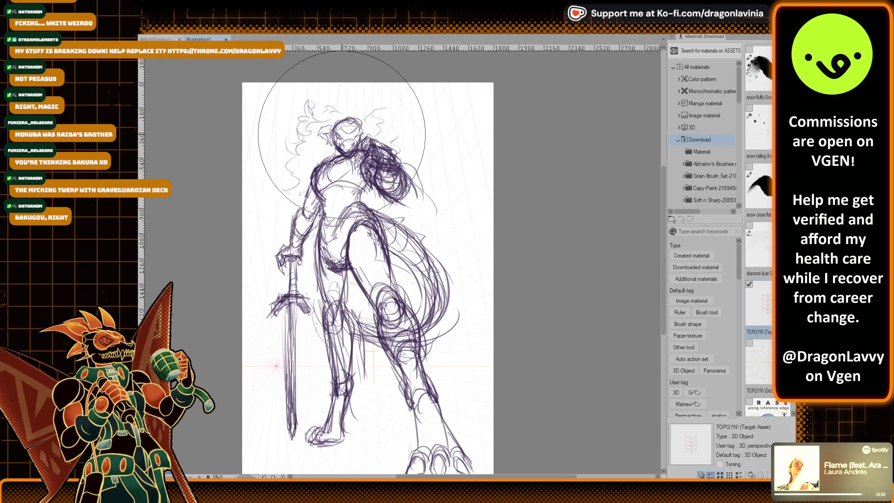
key(ctrl+z)
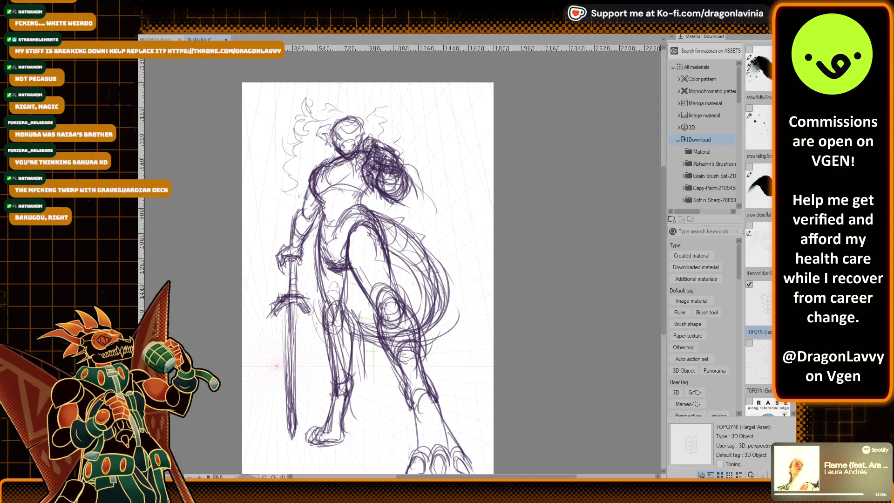
drag(328, 263, 353, 262)
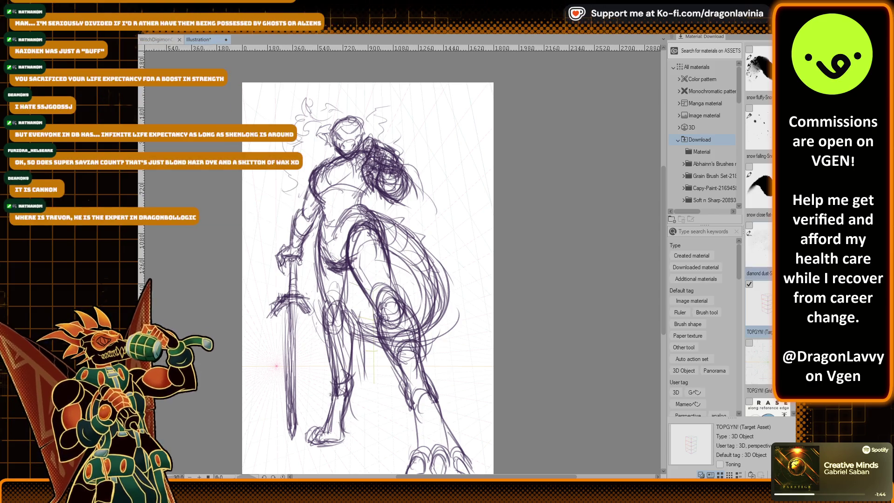
Darken the lower sword blade and sketch new lines on the legs and across the hip.
drag(289, 419, 288, 438)
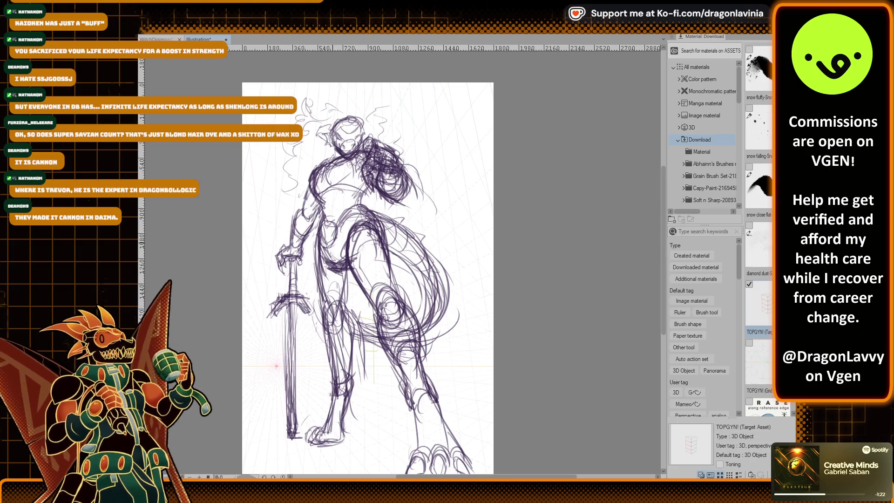
mouse_move(347, 270)
mouse_down()
mouse_move(359, 366)
mouse_move(333, 394)
mouse_move(350, 381)
mouse_up()
drag(387, 288, 347, 372)
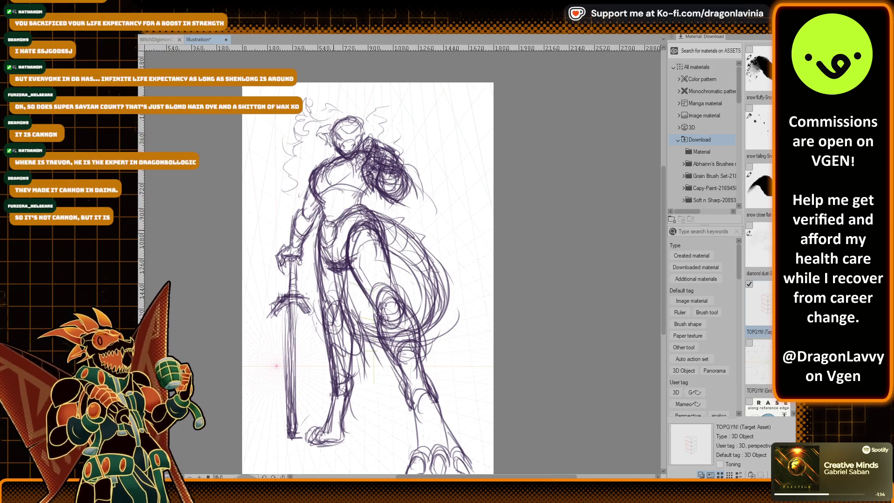
drag(365, 216, 335, 235)
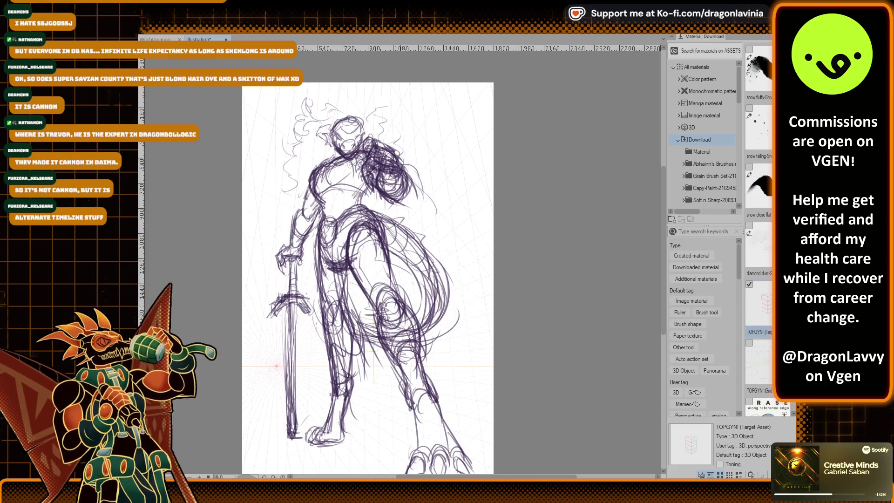
Reinforce the tail's right side and add strokes on the chest and left of the hair.
mouse_move(424, 308)
mouse_down()
mouse_move(380, 317)
mouse_move(397, 243)
mouse_move(423, 322)
mouse_up()
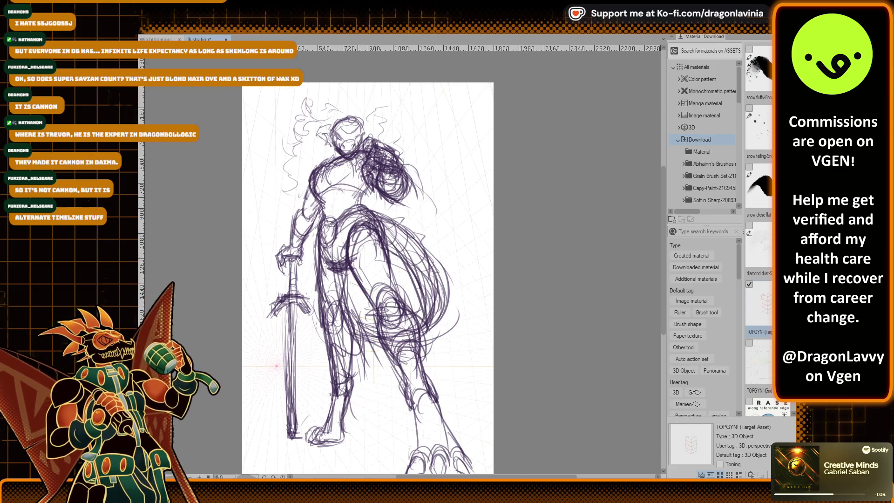
drag(358, 185, 353, 208)
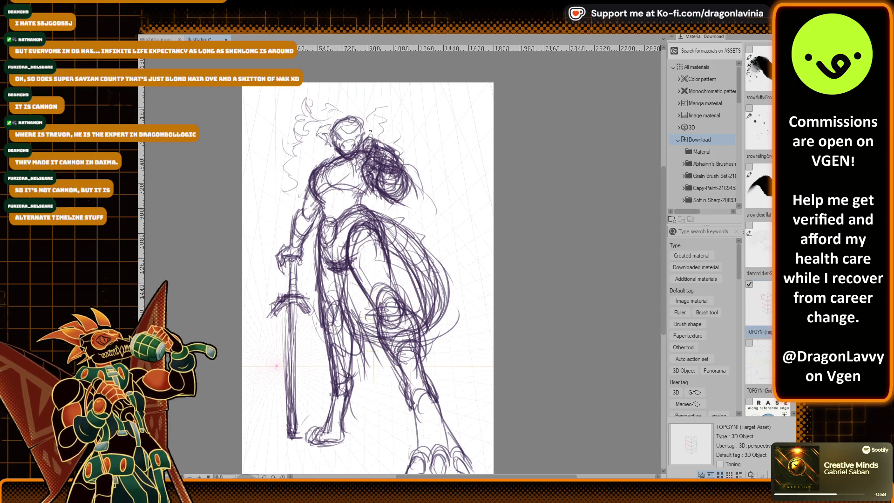
drag(293, 131, 272, 156)
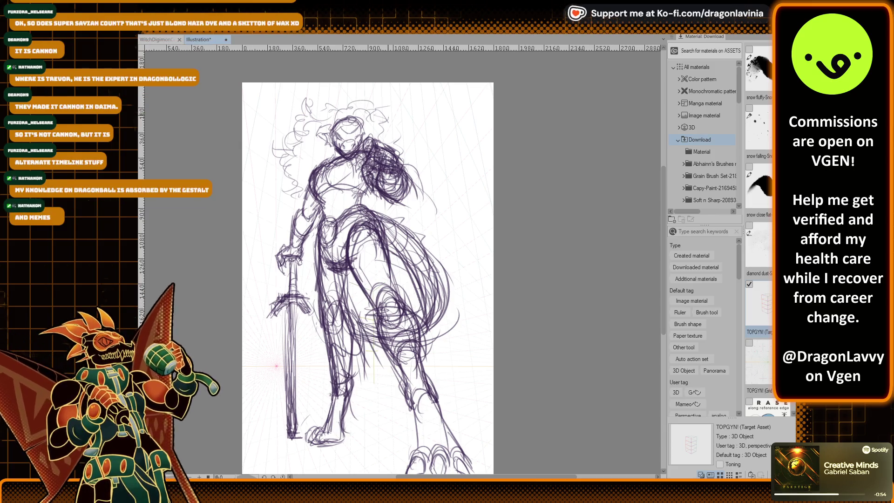
scroll(353, 118, up, 2)
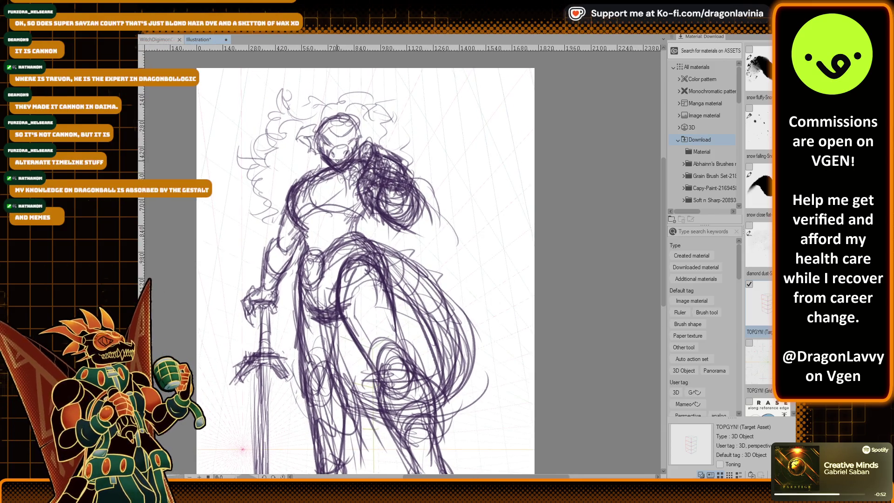
drag(365, 183, 353, 95)
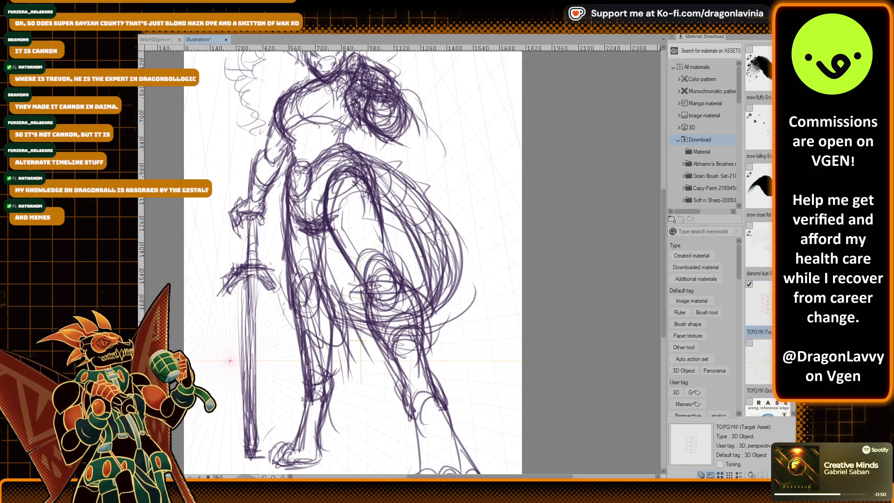
key(ctrl+shift+n)
key(ctrl+z)
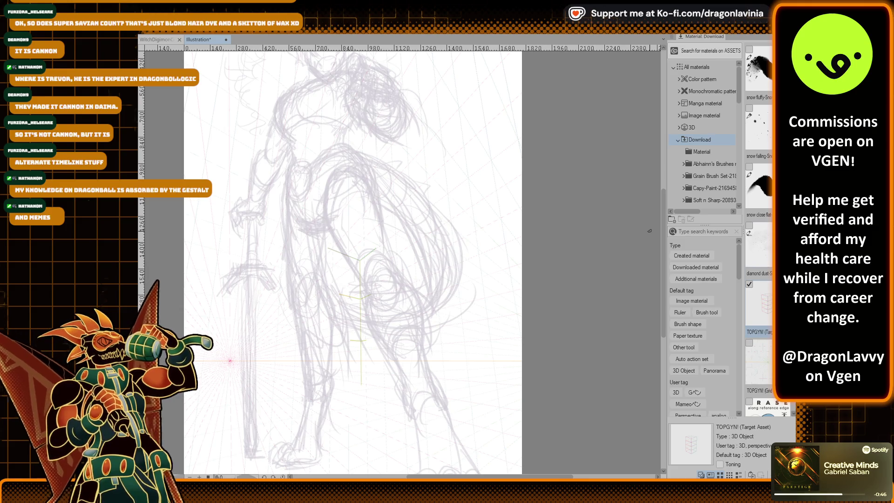
scroll(425, 177, up, 2)
scroll(425, 177, up, 1)
scroll(425, 177, up, 1)
scroll(425, 177, up, 1)
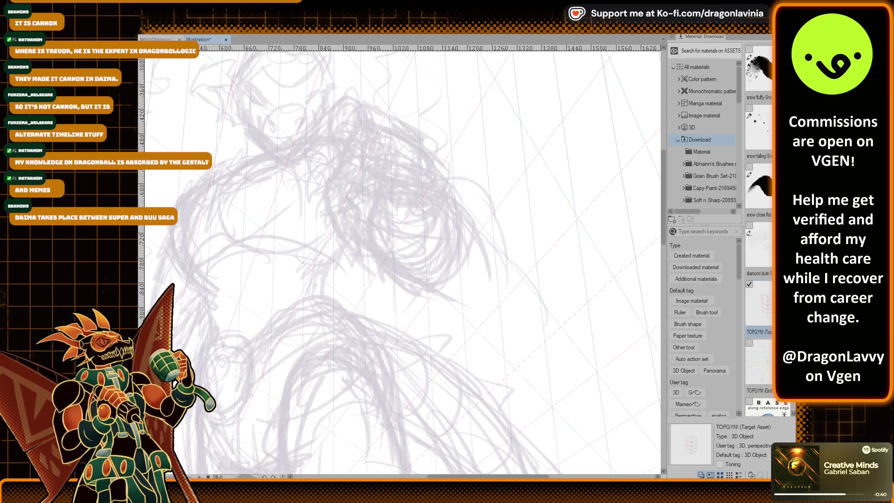
drag(328, 116, 355, 121)
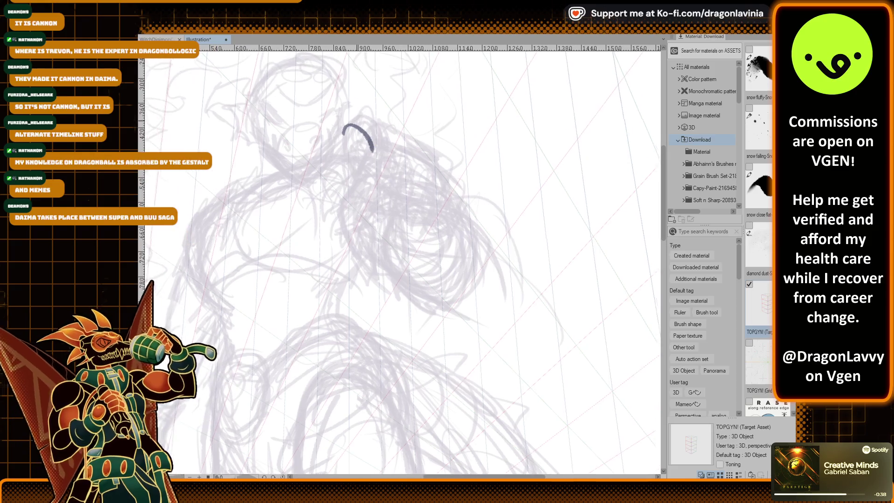
scroll(335, 83, up, 2)
scroll(335, 84, up, 1)
key(ctrl+z)
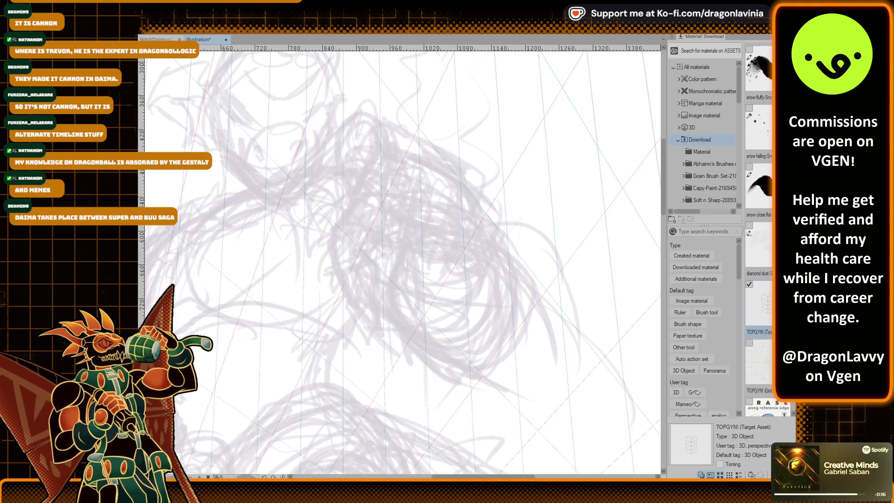
mouse_move(336, 150)
mouse_down()
mouse_move(366, 101)
mouse_move(338, 156)
mouse_move(349, 175)
mouse_up()
Redo the thumb, inking its curved outline and inner lines in dark strokes.
key(ctrl+z)
key(ctrl+z)
mouse_move(349, 127)
mouse_down()
mouse_move(356, 114)
mouse_move(380, 159)
mouse_up()
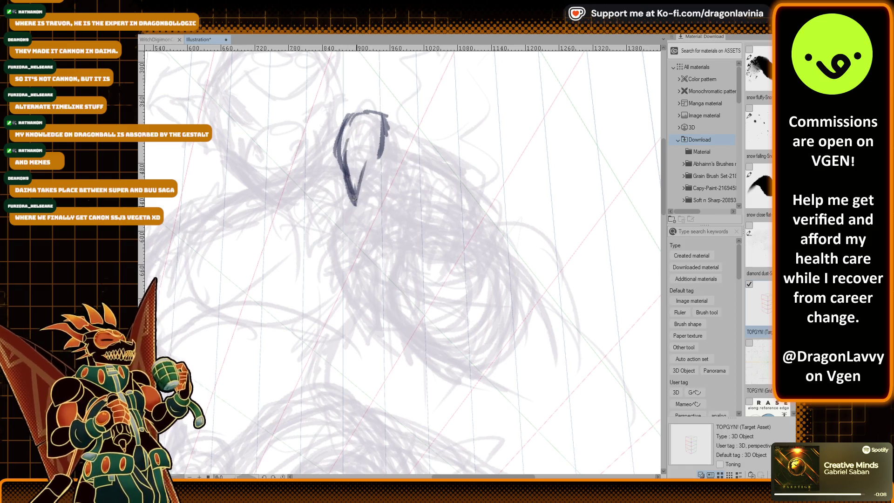
mouse_move(355, 202)
mouse_down()
mouse_move(376, 142)
mouse_move(360, 209)
mouse_up()
mouse_move(353, 112)
mouse_down()
mouse_move(385, 125)
mouse_move(365, 206)
mouse_move(380, 149)
mouse_up()
drag(361, 131, 347, 177)
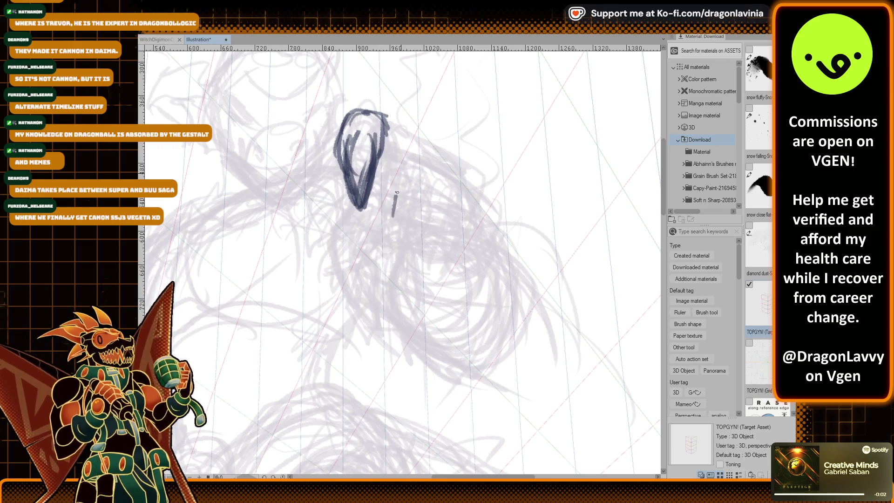
Ink the fingers, knuckles and fist edges, with a line separating thumb from fingers.
drag(397, 192, 430, 173)
mouse_move(392, 215)
mouse_down()
mouse_move(404, 166)
mouse_move(389, 228)
mouse_move(428, 176)
mouse_move(465, 192)
mouse_move(436, 247)
mouse_up()
drag(463, 191, 488, 223)
drag(431, 171, 473, 198)
mouse_move(413, 147)
mouse_down()
mouse_move(393, 206)
mouse_move(445, 255)
mouse_move(464, 260)
mouse_up()
mouse_move(484, 220)
mouse_down()
mouse_move(464, 261)
mouse_move(465, 249)
mouse_up()
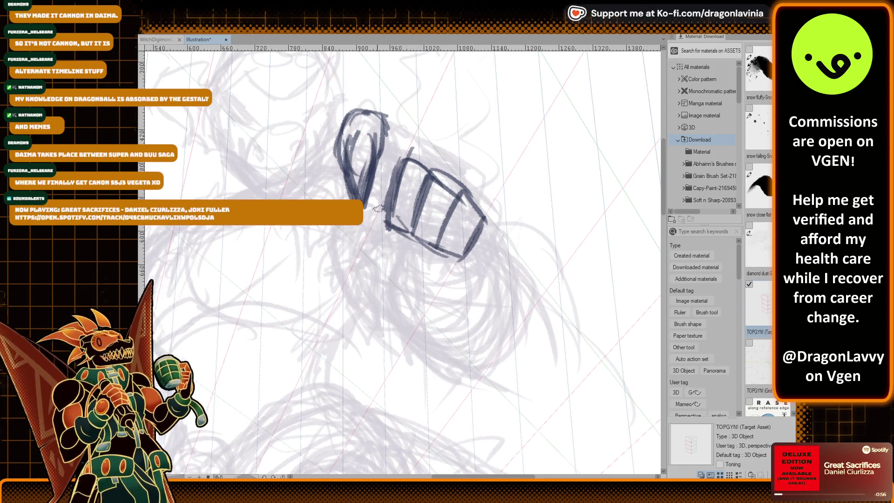
drag(390, 133, 392, 183)
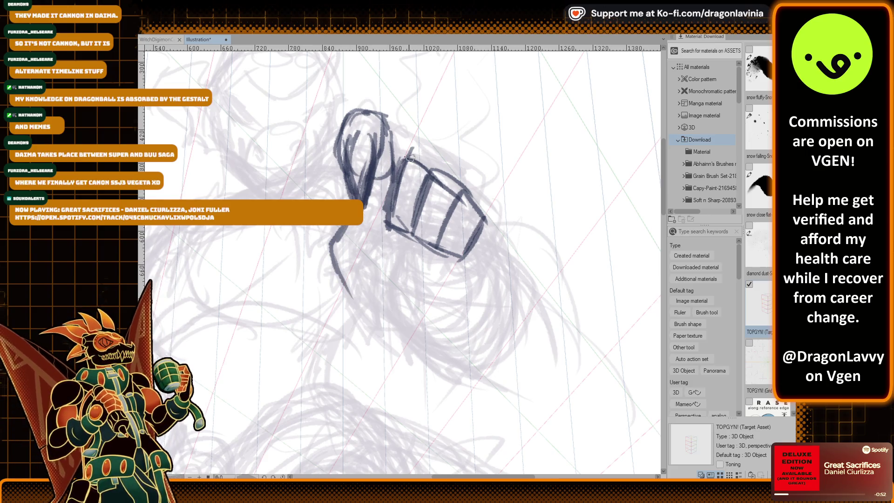
mouse_move(400, 163)
mouse_down()
mouse_move(383, 200)
mouse_move(385, 238)
mouse_move(385, 205)
mouse_move(416, 218)
mouse_move(417, 233)
mouse_move(443, 231)
mouse_move(421, 255)
mouse_move(472, 242)
mouse_up()
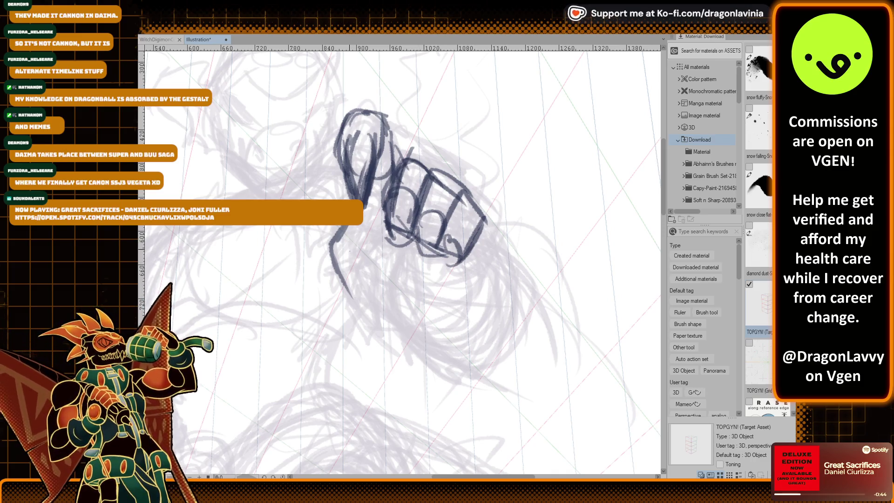
Ink the lower thumb, wrist, the hand's underside and right side, and the thumb's base.
drag(347, 228, 338, 290)
drag(350, 245, 371, 295)
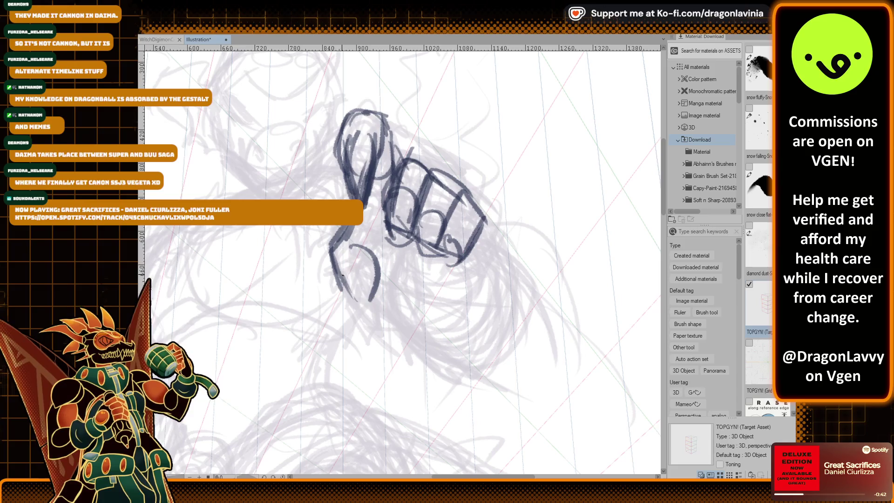
drag(343, 266, 397, 336)
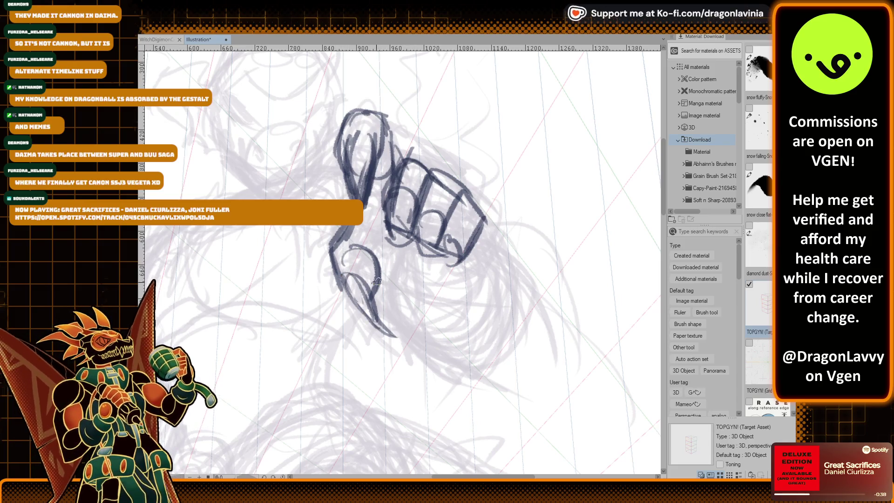
mouse_move(366, 245)
mouse_down()
mouse_move(393, 259)
mouse_move(464, 258)
mouse_up()
mouse_move(405, 259)
mouse_down()
mouse_move(474, 247)
mouse_move(435, 251)
mouse_up()
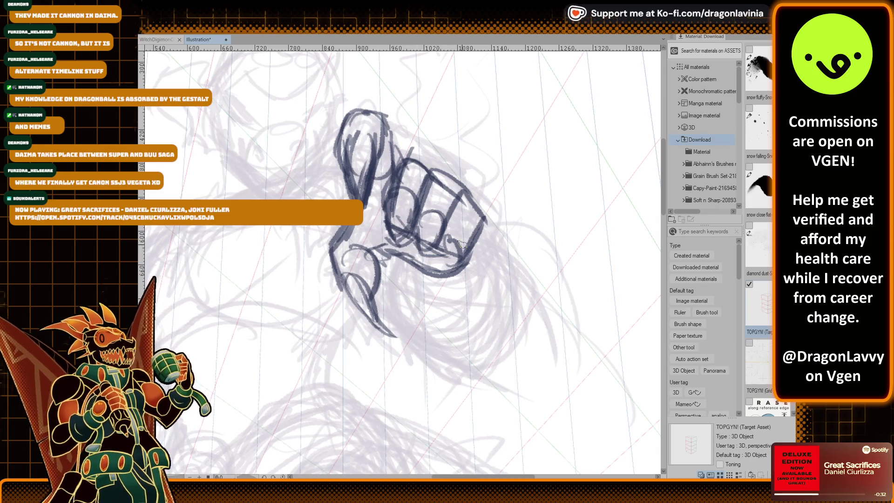
drag(464, 196, 469, 245)
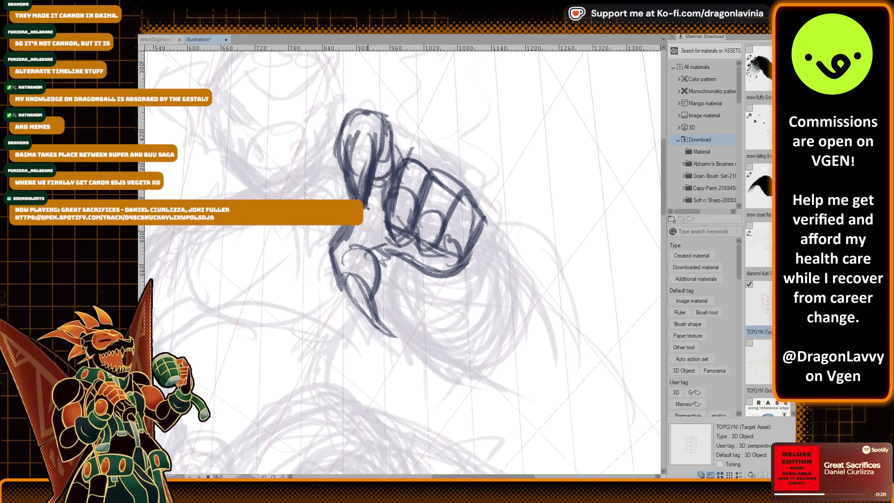
drag(368, 208, 383, 208)
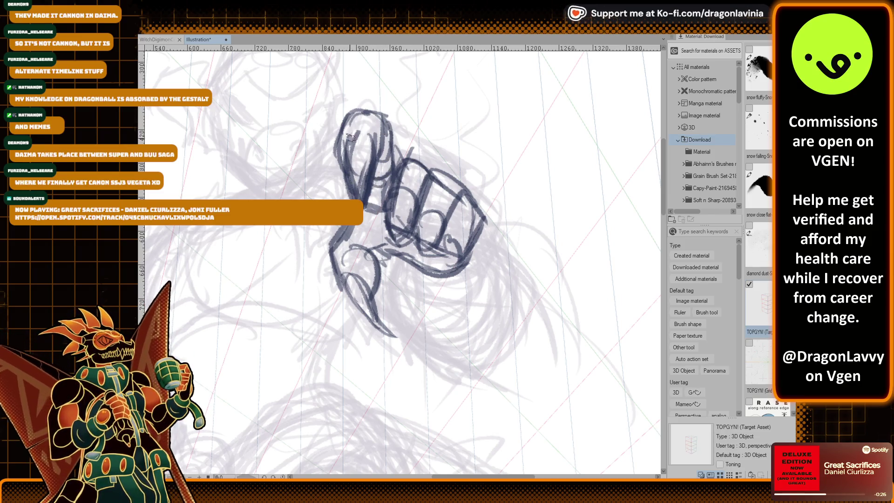
Ink the curling forearm, palm curve and raised index finger, then mark the eye.
scroll(373, 163, down, 3)
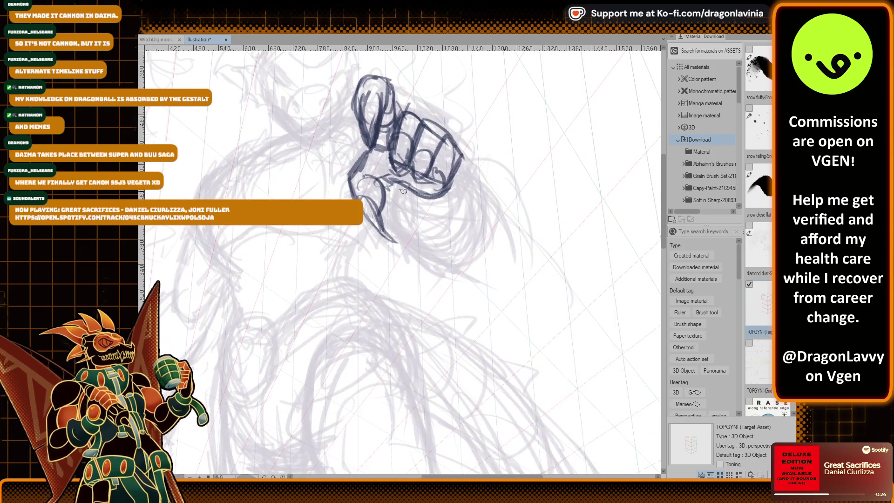
drag(392, 200, 479, 186)
drag(454, 142, 474, 205)
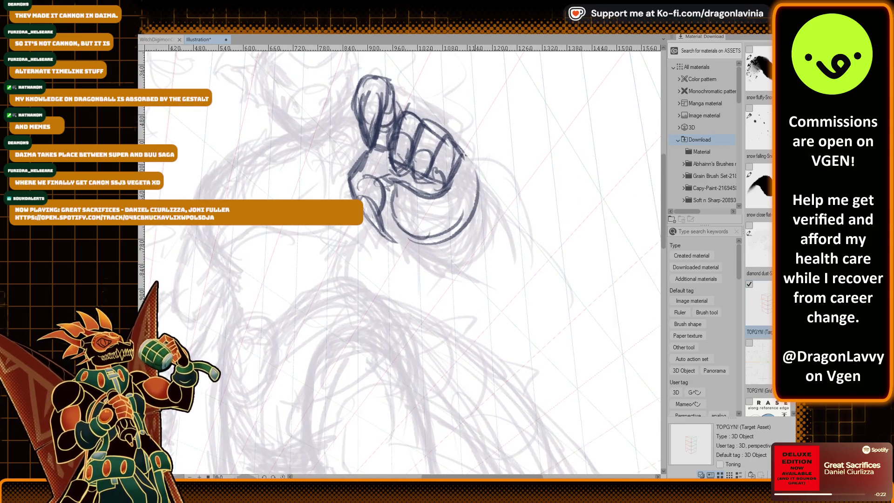
mouse_move(402, 223)
mouse_down()
mouse_move(466, 170)
mouse_move(465, 198)
mouse_move(447, 201)
mouse_up()
drag(303, 152, 411, 155)
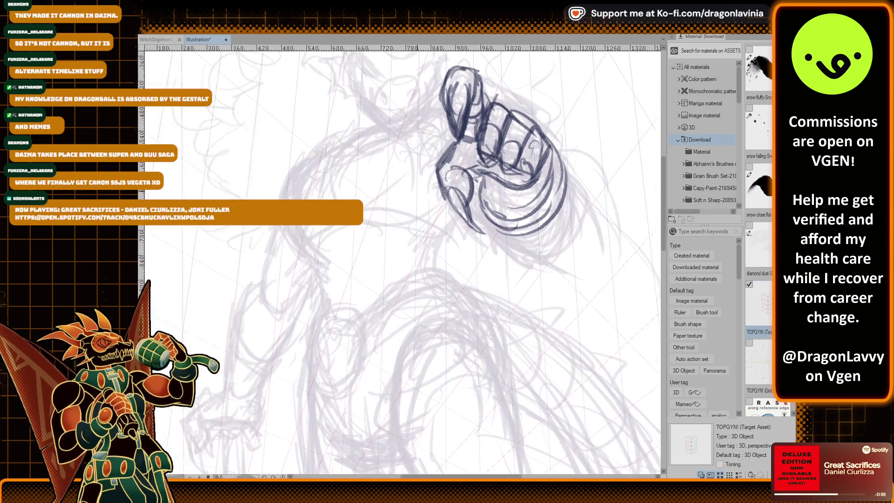
drag(479, 128, 452, 162)
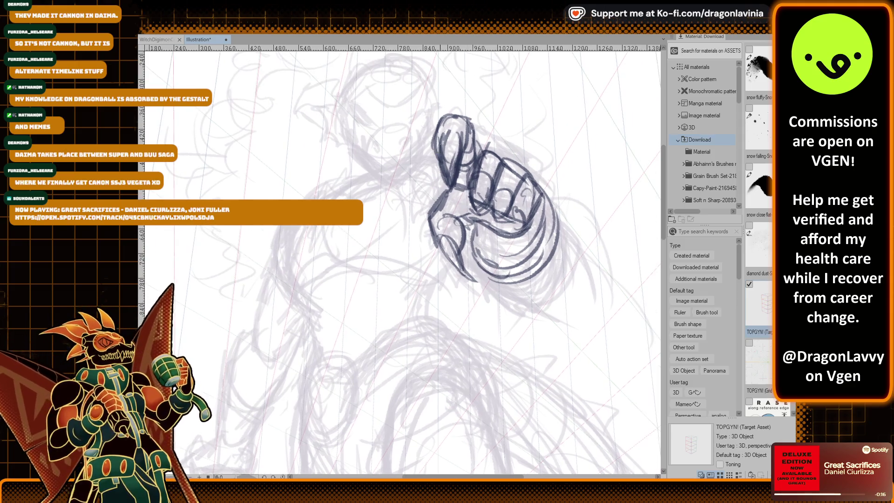
mouse_move(471, 123)
mouse_down()
mouse_move(463, 160)
mouse_move(465, 142)
mouse_up()
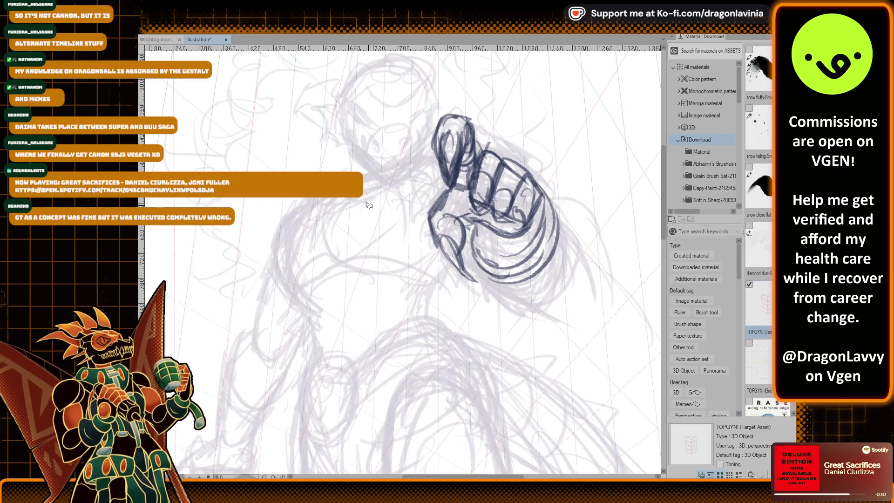
mouse_move(378, 153)
mouse_down()
mouse_move(407, 161)
mouse_move(424, 146)
mouse_up()
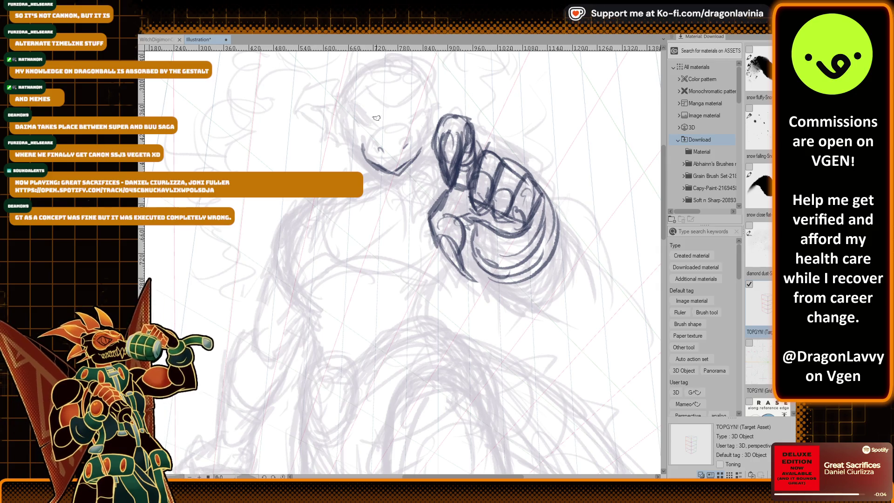
Ink the jaw line, right eye, a curve under the jaw, and the long left-side body contour.
mouse_move(385, 173)
mouse_down()
mouse_move(421, 150)
mouse_move(402, 150)
mouse_up()
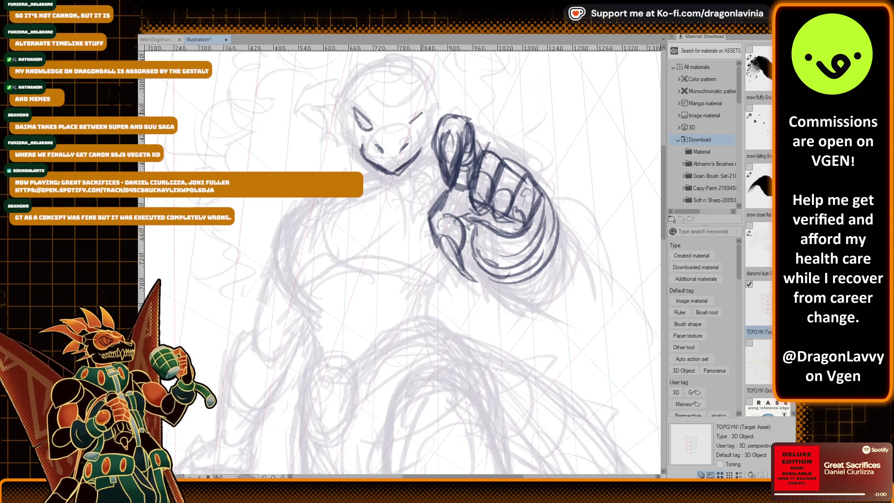
drag(425, 110, 410, 126)
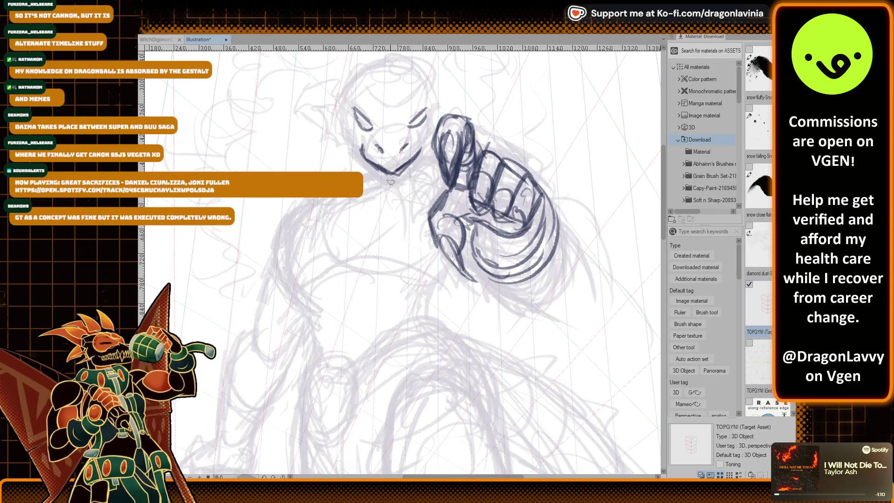
drag(339, 191, 403, 174)
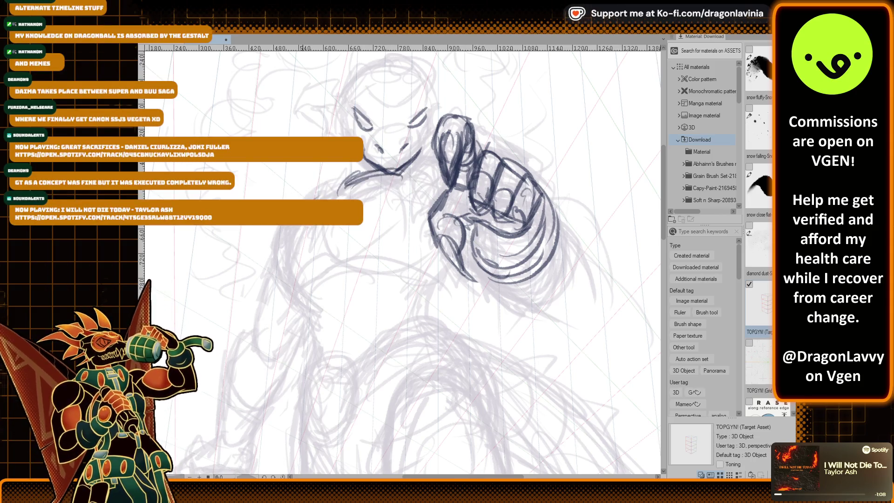
drag(311, 191, 294, 278)
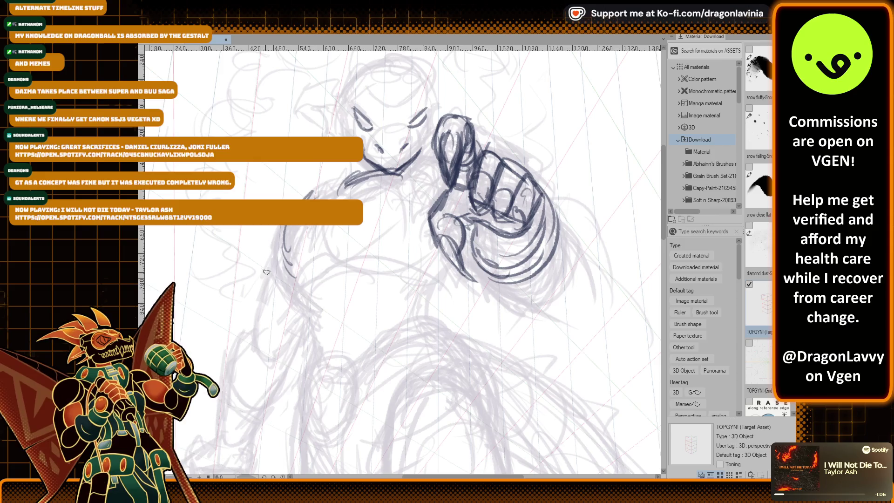
key(ctrl+minus)
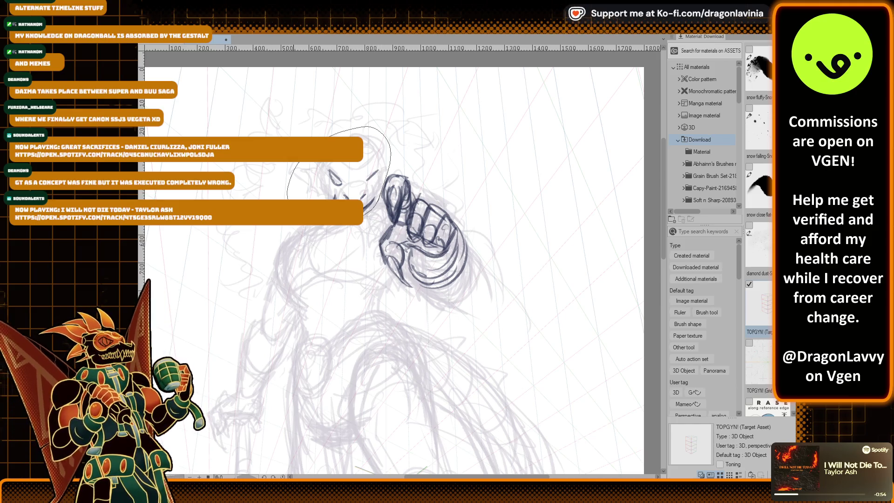
Lasso the inked head lines and nudge them slightly with a transform, then deselect.
drag(288, 198, 307, 226)
key(ctrl+t)
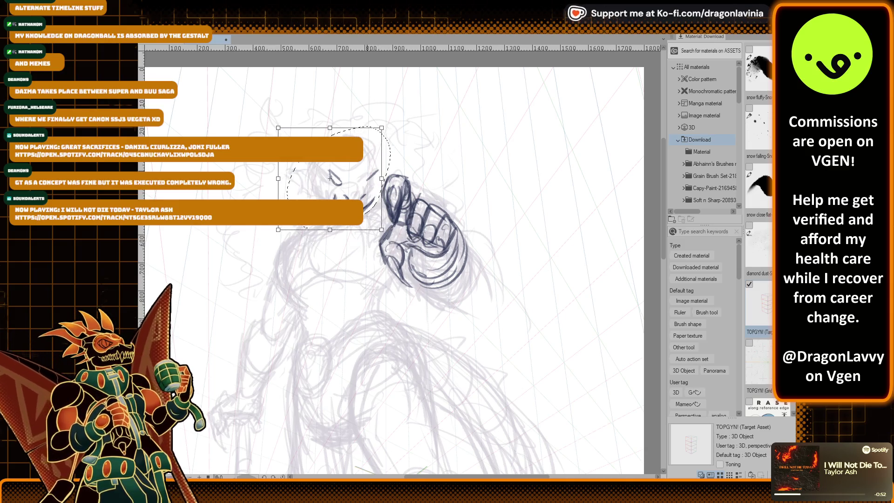
key(Return)
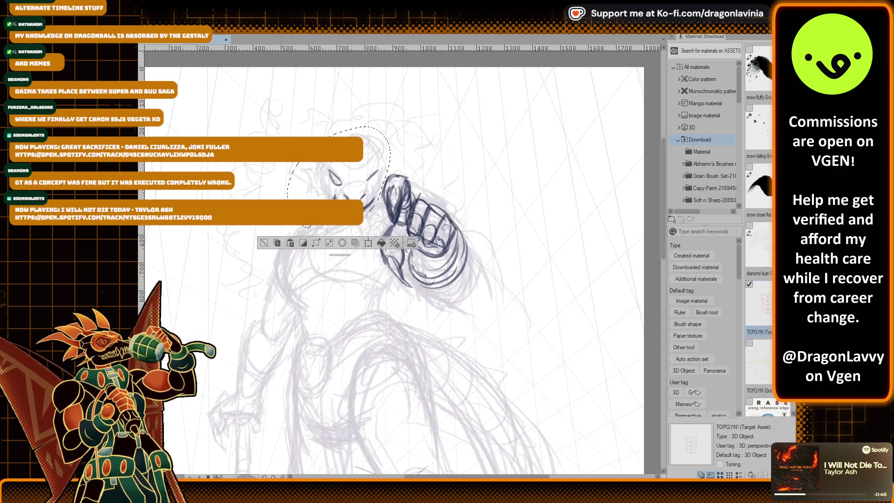
key(ctrl+z)
key(ctrl+t)
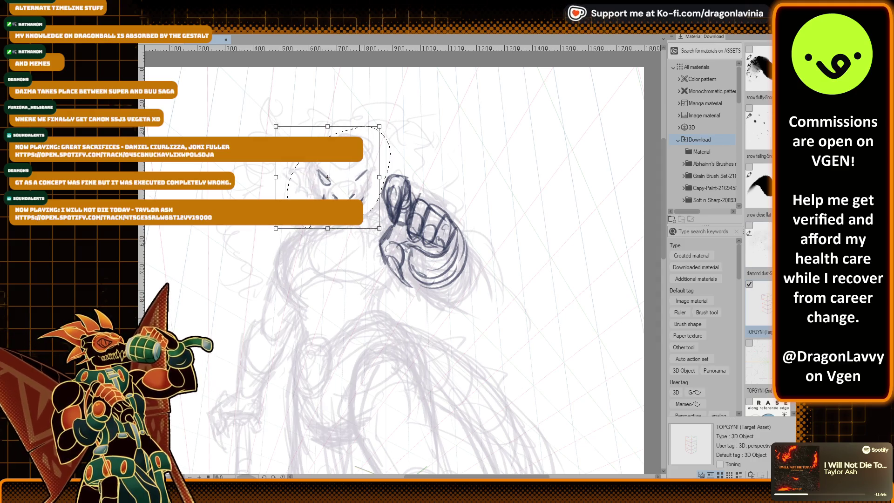
mouse_move(327, 178)
mouse_down()
mouse_move(368, 177)
mouse_move(327, 180)
mouse_up()
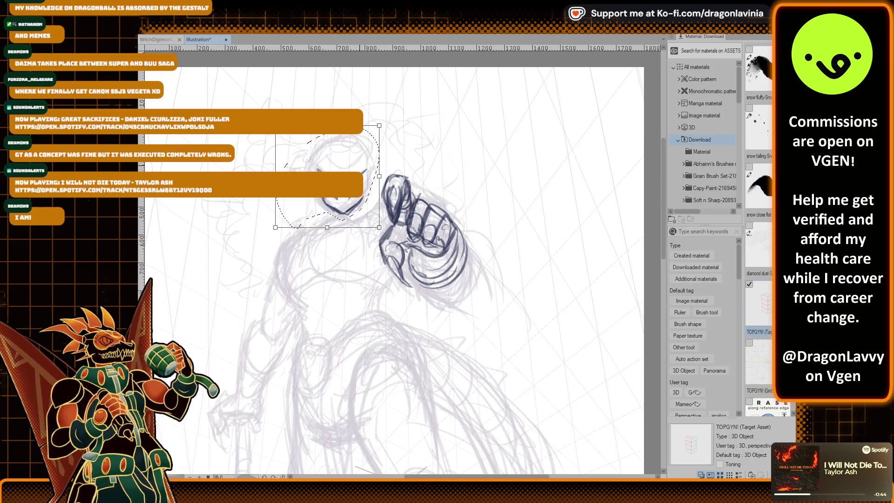
key(Return)
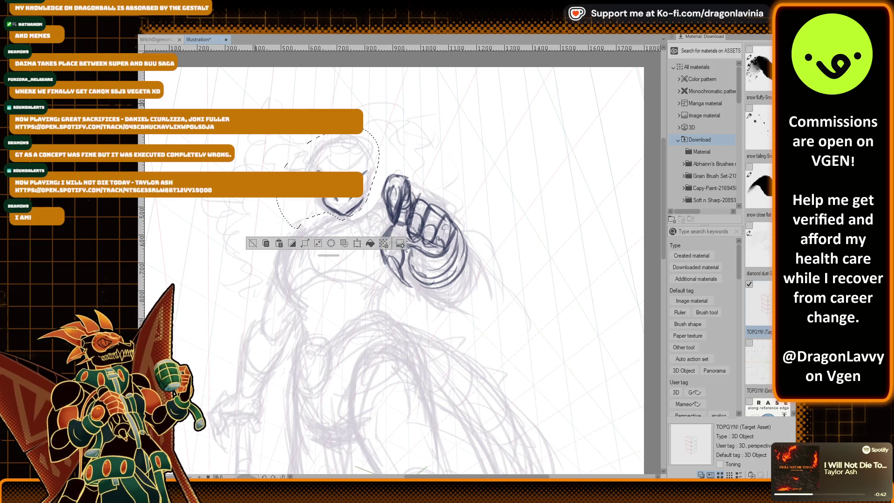
key(ctrl+d)
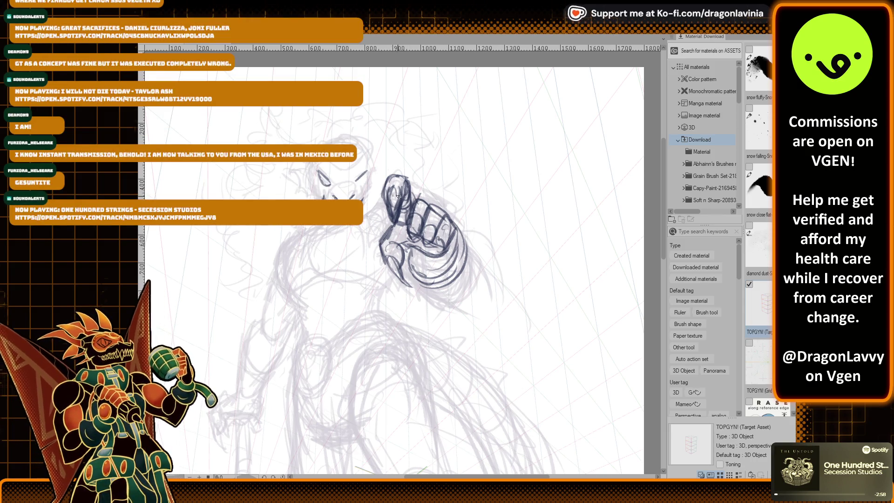
scroll(442, 189, up, 3)
Ink a dark stroke below the fist and a short line on the figure's side.
scroll(442, 188, up, 3)
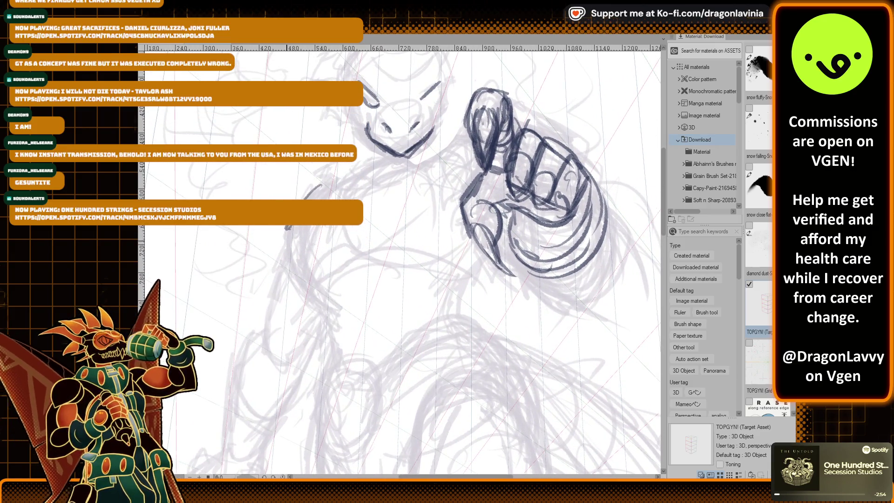
mouse_move(351, 288)
mouse_down()
mouse_move(365, 207)
mouse_move(338, 304)
mouse_up()
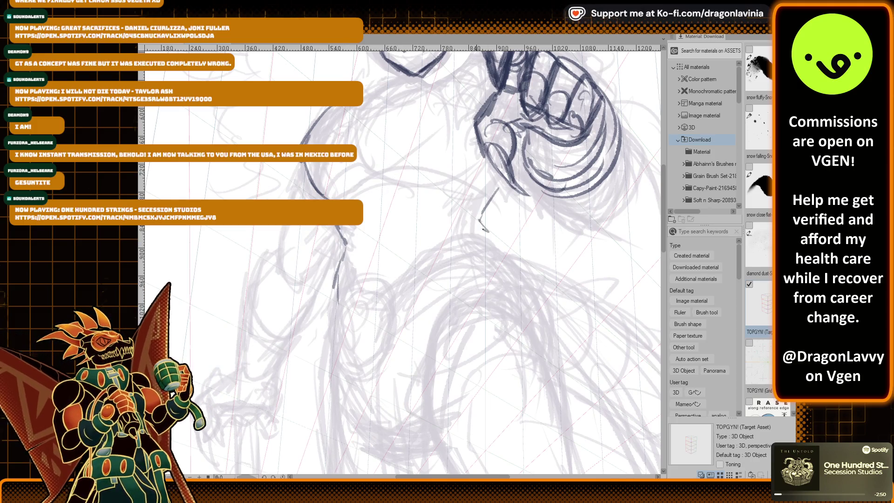
drag(490, 241, 487, 173)
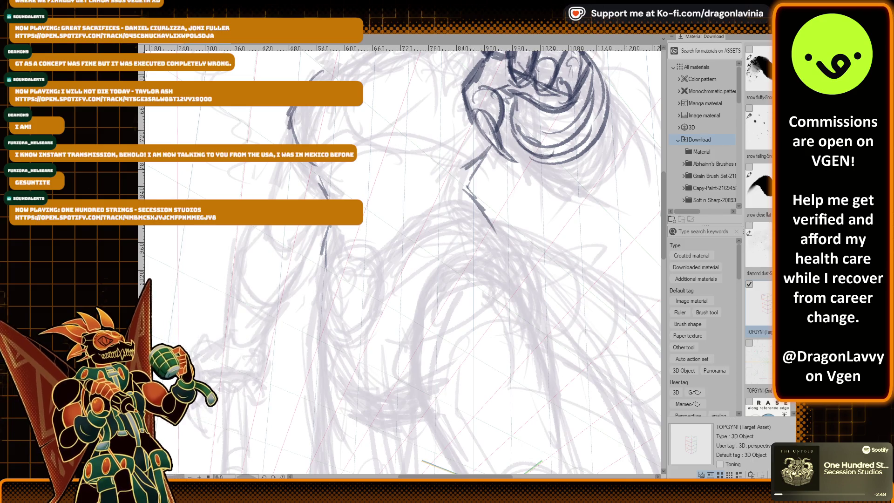
scroll(495, 195, down, 4)
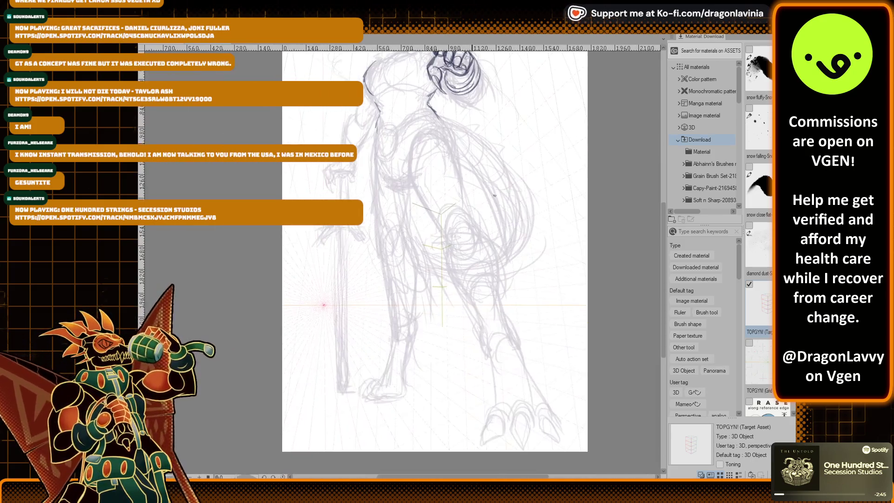
scroll(495, 195, down, 3)
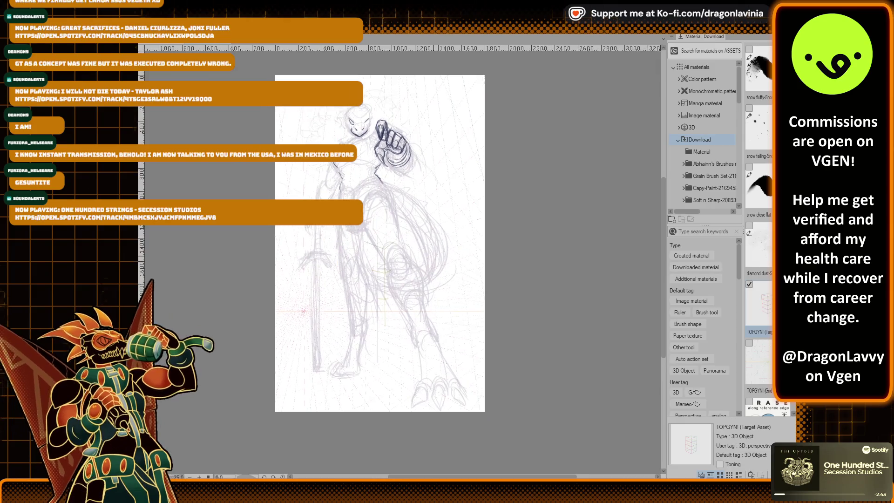
drag(445, 231, 417, 252)
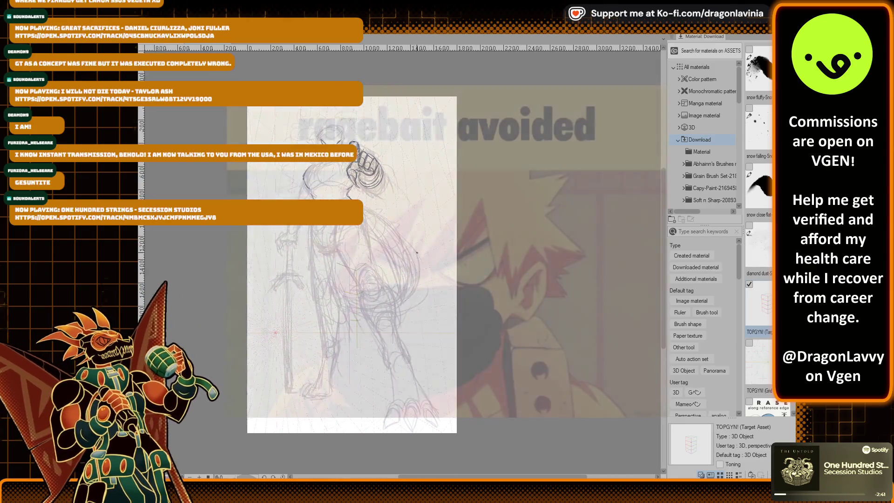
scroll(417, 253, up, 3)
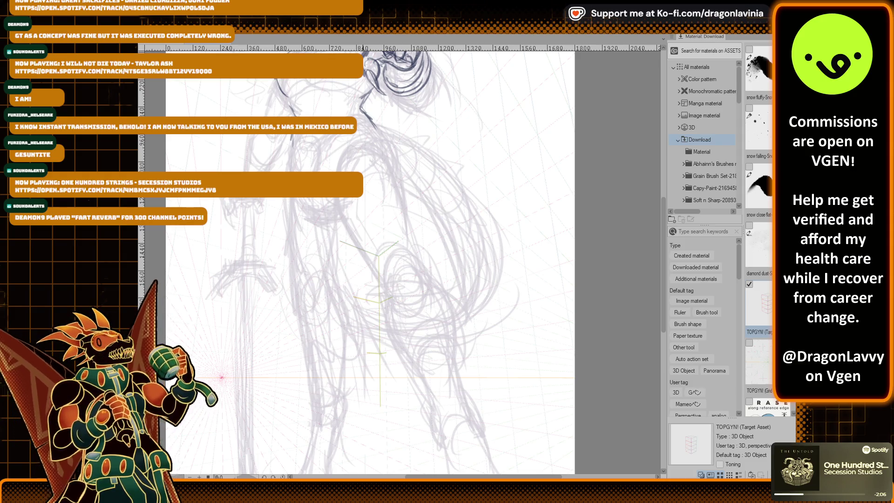
drag(367, 117, 388, 151)
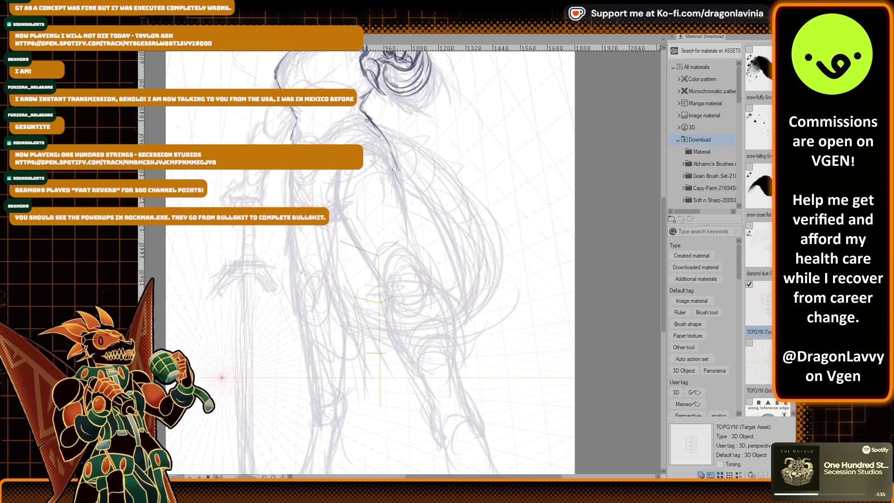
drag(298, 121, 291, 144)
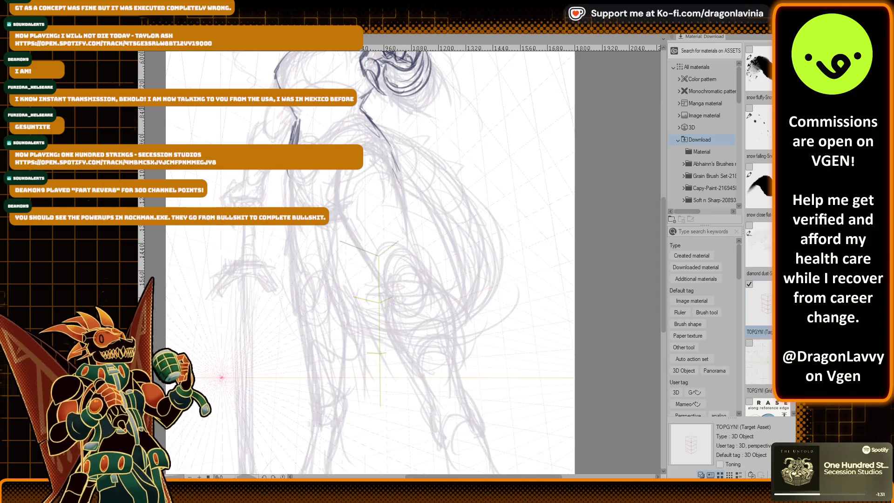
scroll(264, 199, up, 3)
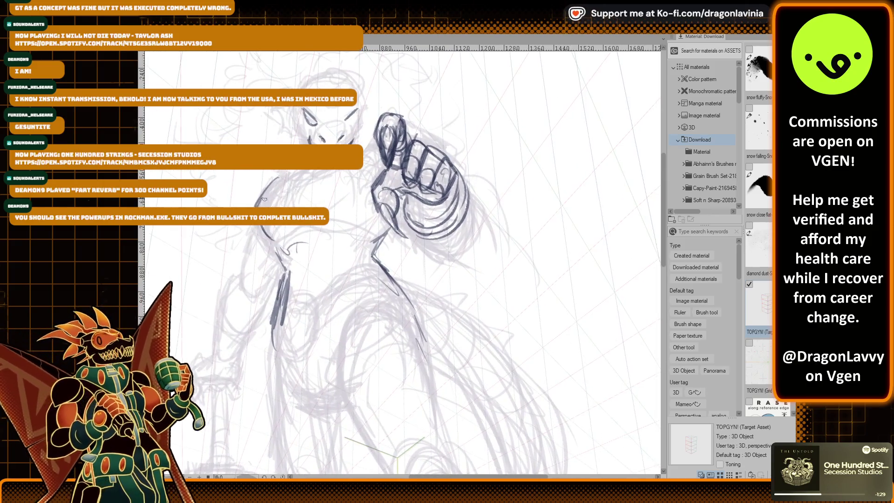
Ink the left shoulder, the torso's side and a line across the torso, undoing a stray waist stroke.
mouse_move(282, 172)
mouse_down()
mouse_move(257, 205)
mouse_move(276, 240)
mouse_move(267, 241)
mouse_up()
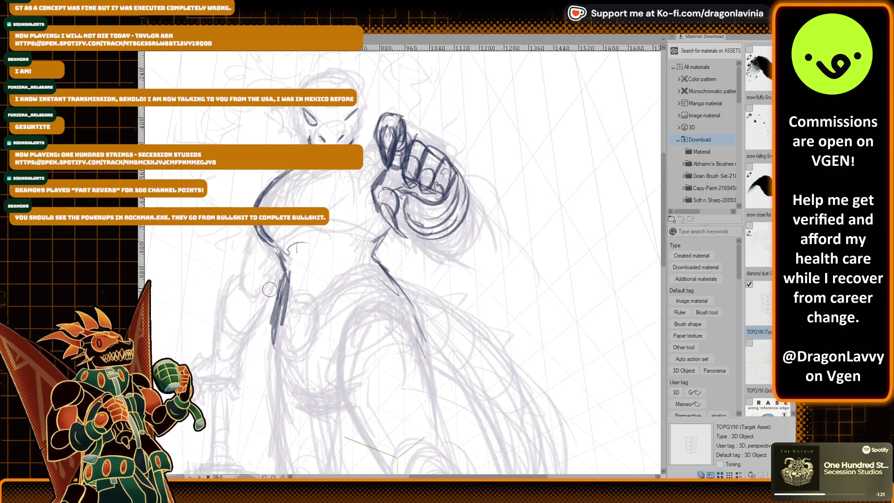
key(ctrl+z)
key(ctrl+z)
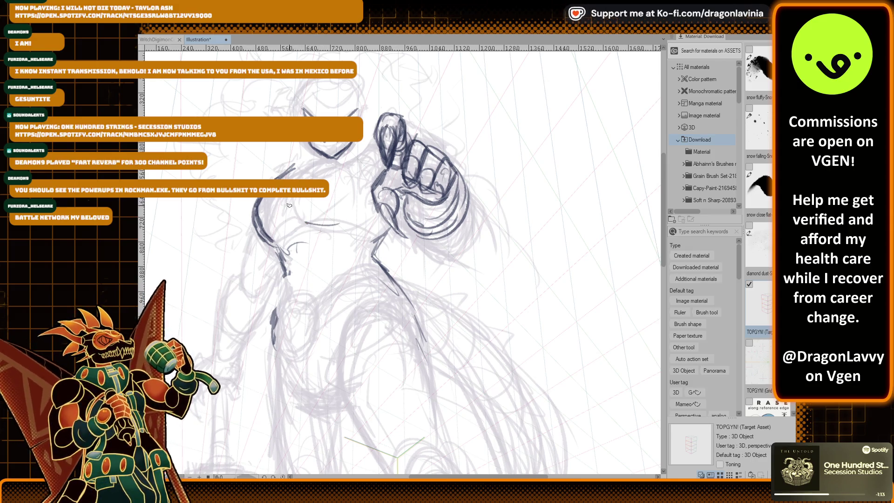
drag(278, 202, 344, 223)
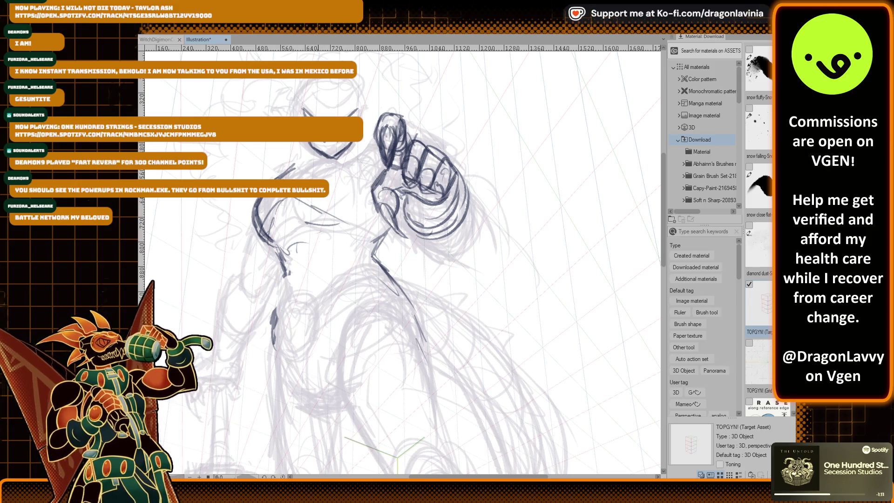
drag(302, 179, 380, 147)
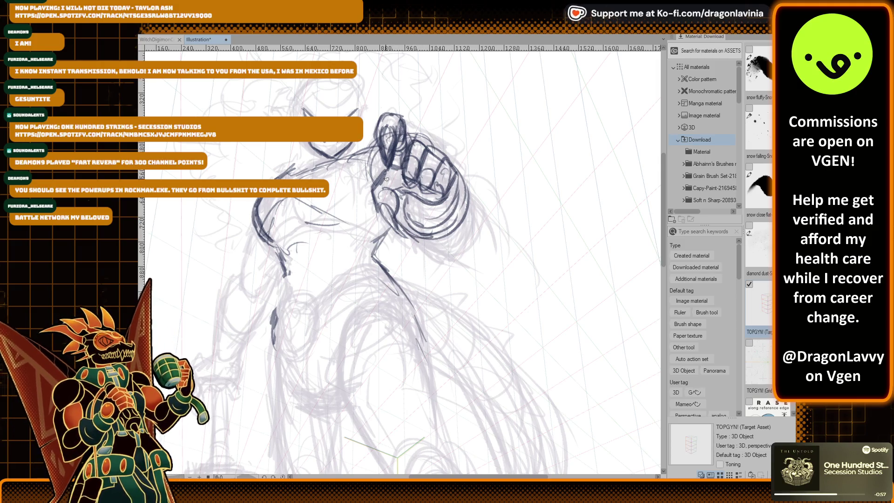
Ink the fist's left edge, the forearm below it and the wrist, then fit the page.
mouse_move(373, 142)
mouse_down()
mouse_move(365, 164)
mouse_move(375, 187)
mouse_up()
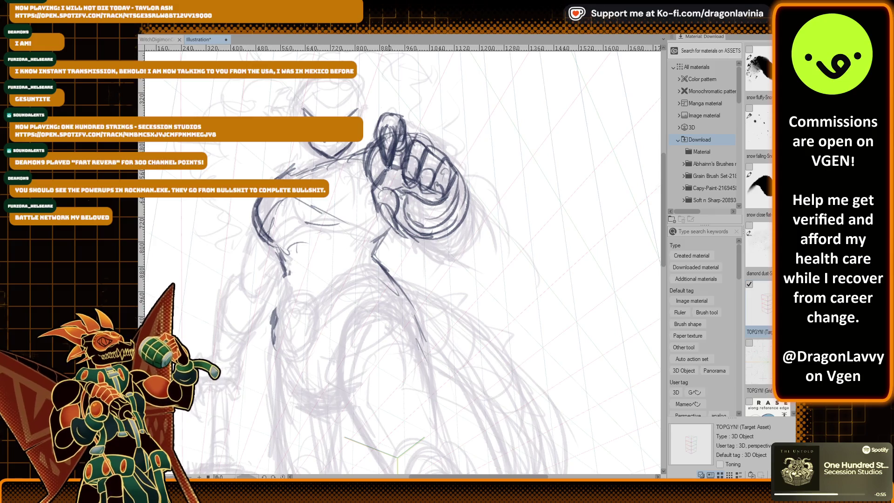
scroll(363, 189, down, 1)
scroll(326, 198, down, 1)
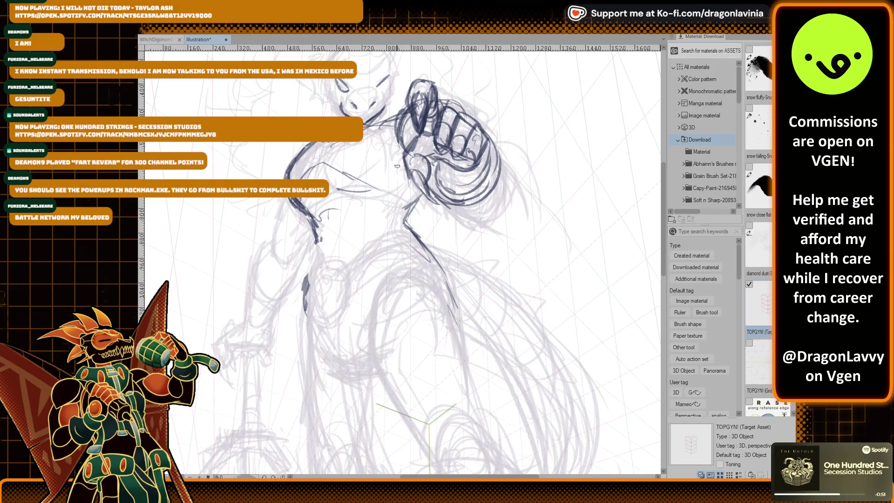
mouse_move(409, 210)
mouse_down()
mouse_move(403, 228)
mouse_move(418, 195)
mouse_up()
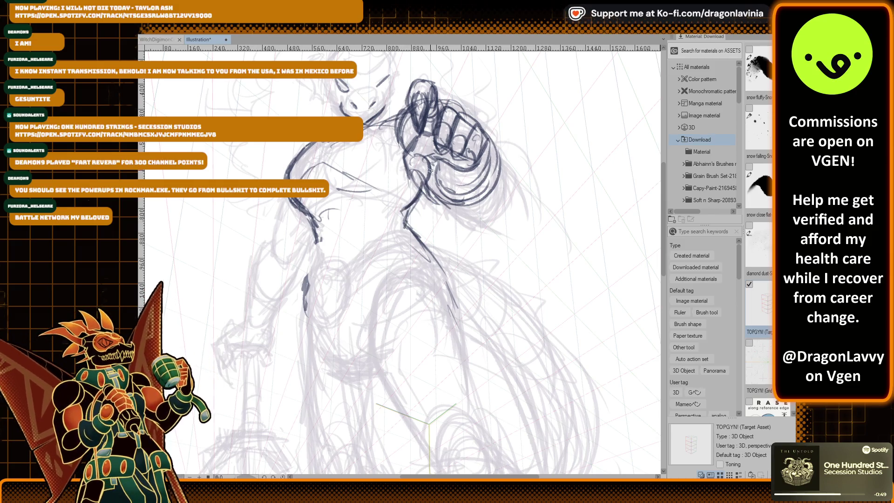
mouse_move(422, 163)
mouse_down()
mouse_move(461, 217)
mouse_move(438, 203)
mouse_move(477, 199)
mouse_move(491, 178)
mouse_up()
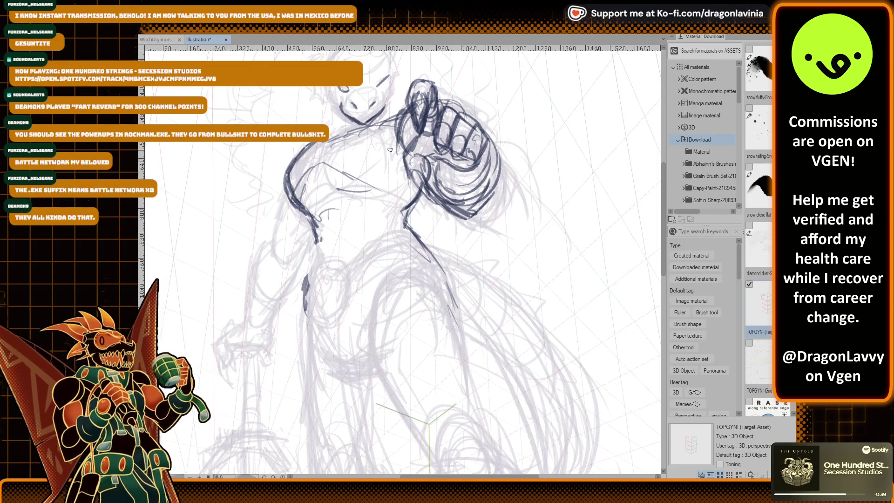
key(ctrl+0)
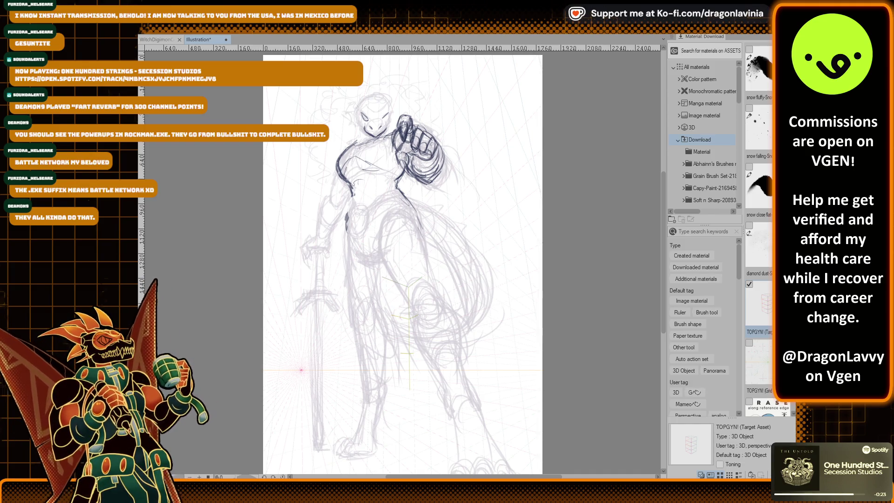
Switch to a larger brush with E and ink the upper arm and shoulder outlines.
scroll(364, 175, up, 4)
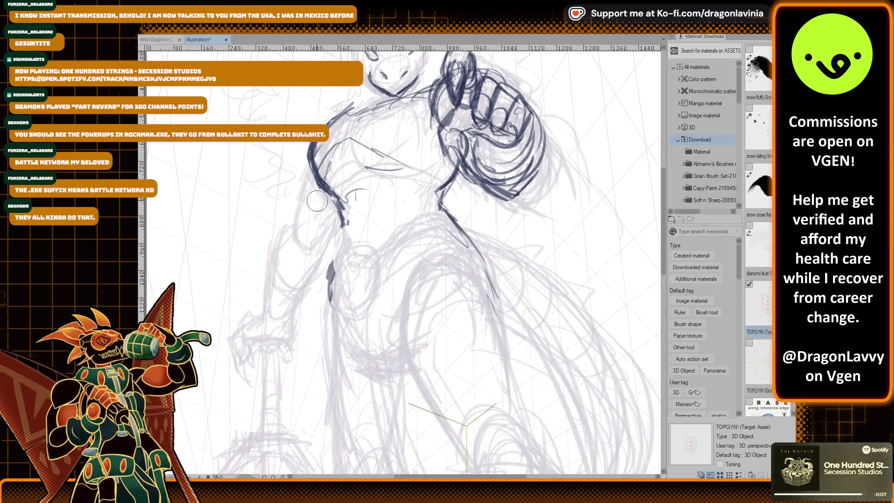
key(e)
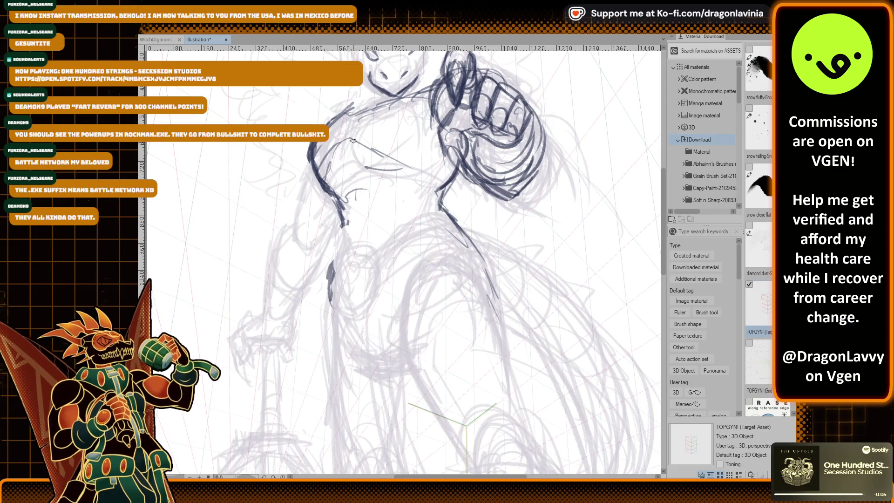
drag(328, 177, 372, 139)
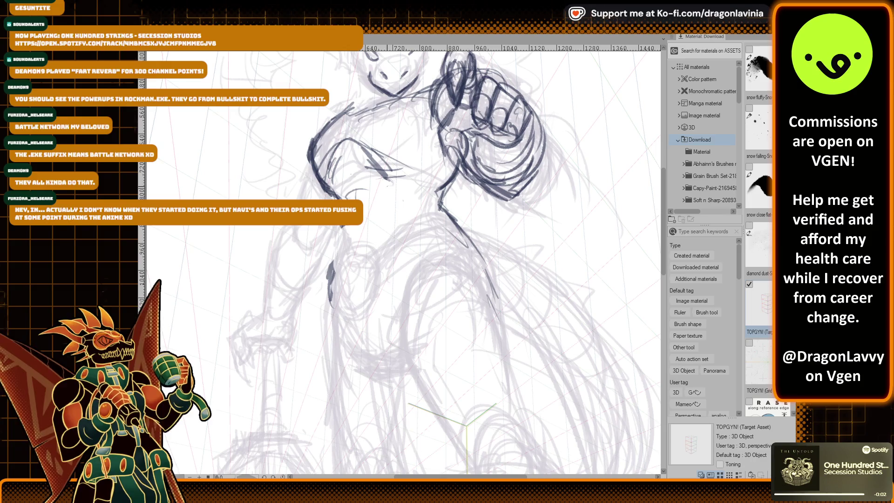
drag(420, 139, 396, 177)
drag(347, 112, 390, 93)
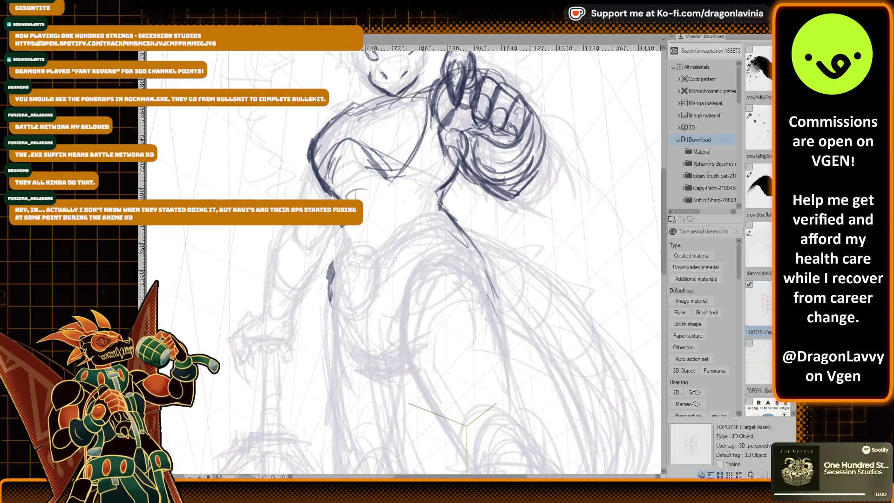
drag(314, 174, 329, 195)
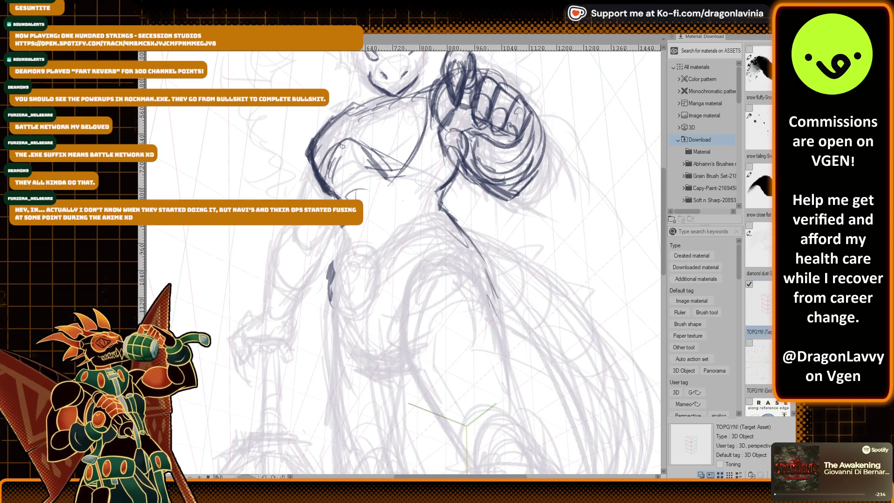
drag(334, 142, 371, 139)
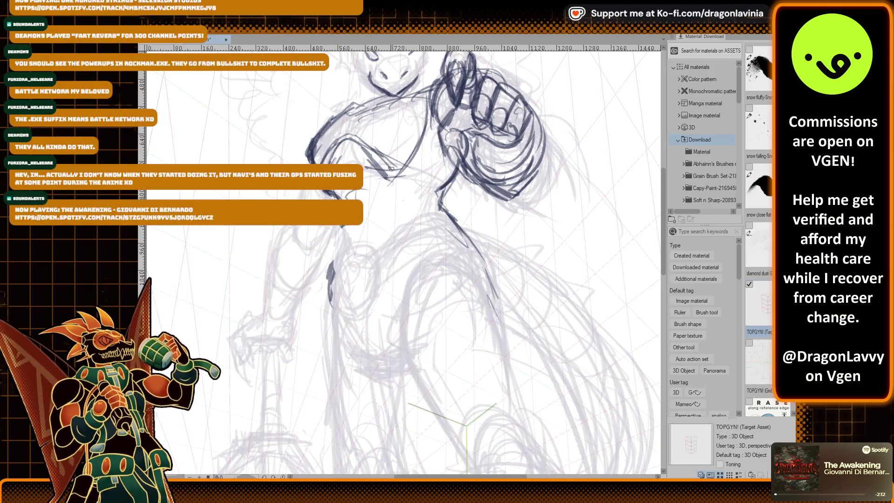
Add further strokes along the arm and around the fist.
drag(433, 85, 421, 126)
mouse_move(432, 89)
mouse_down()
mouse_move(409, 141)
mouse_move(415, 152)
mouse_up()
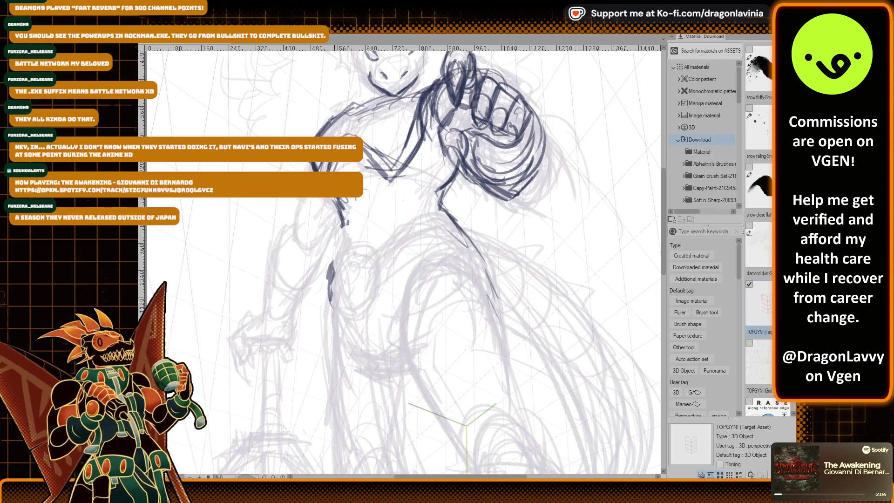
mouse_move(365, 155)
mouse_down()
mouse_move(372, 171)
mouse_move(391, 166)
mouse_up()
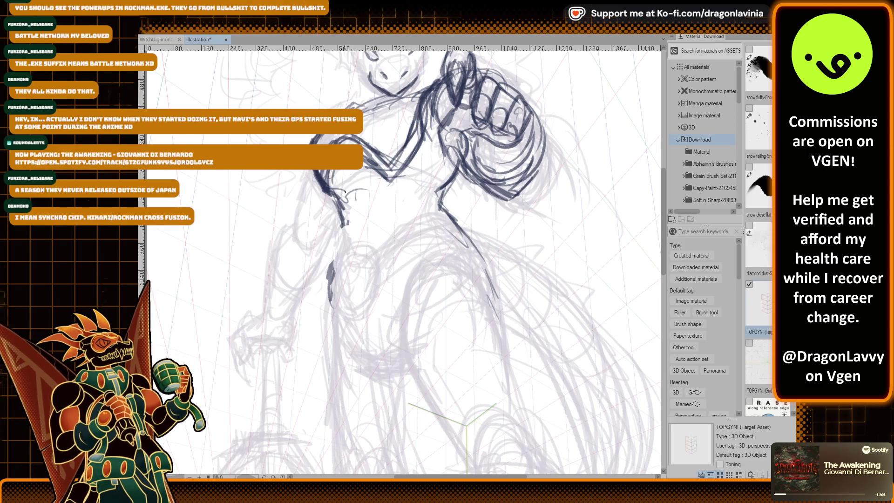
mouse_move(352, 188)
mouse_down()
mouse_move(365, 175)
mouse_move(319, 185)
mouse_up()
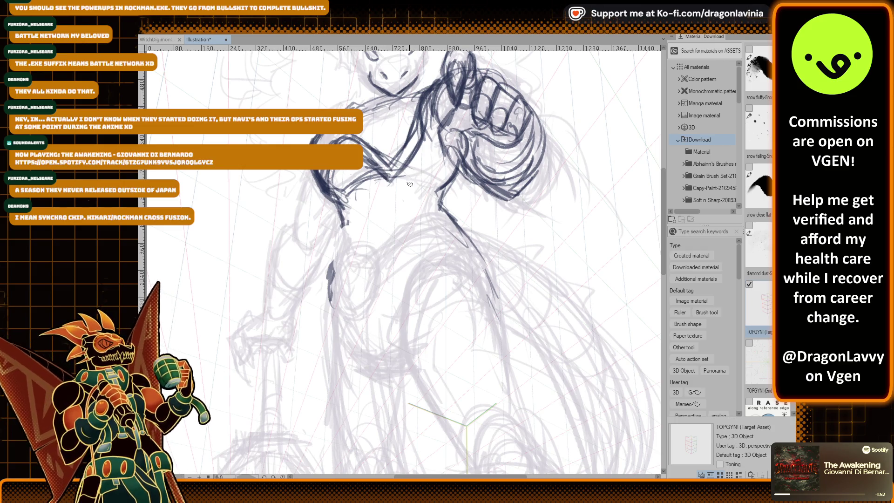
mouse_move(403, 173)
mouse_down()
mouse_move(454, 158)
mouse_move(421, 153)
mouse_up()
mouse_move(433, 96)
mouse_down()
mouse_move(424, 111)
mouse_move(427, 146)
mouse_up()
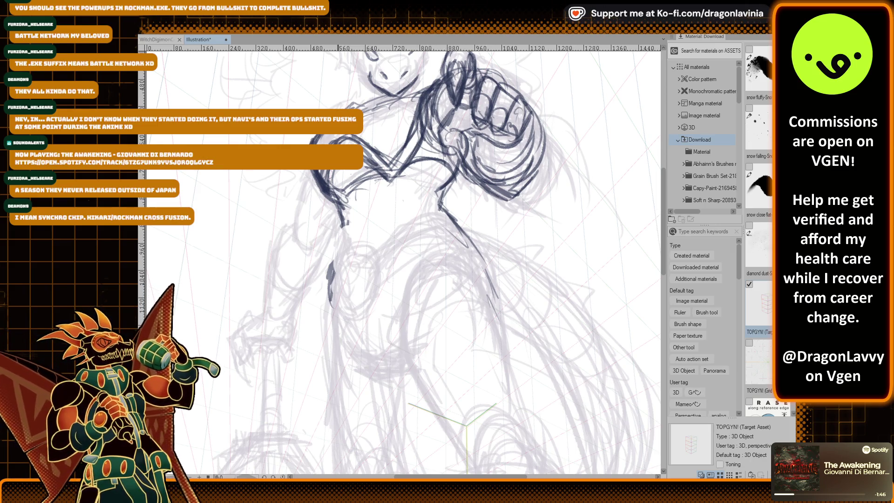
Ink the V-shaped neckline and the layered plate lines below it on the chest armor.
drag(366, 204, 418, 185)
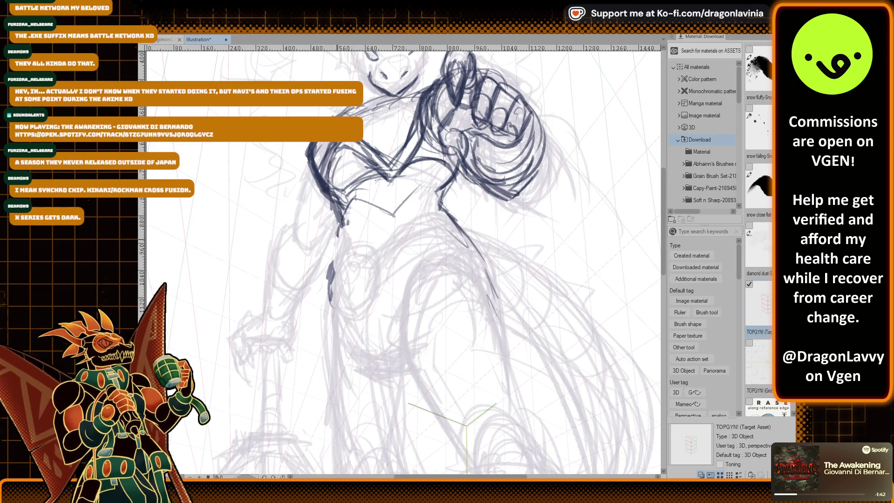
mouse_move(349, 226)
mouse_down()
mouse_move(380, 203)
mouse_move(336, 248)
mouse_move(406, 225)
mouse_up()
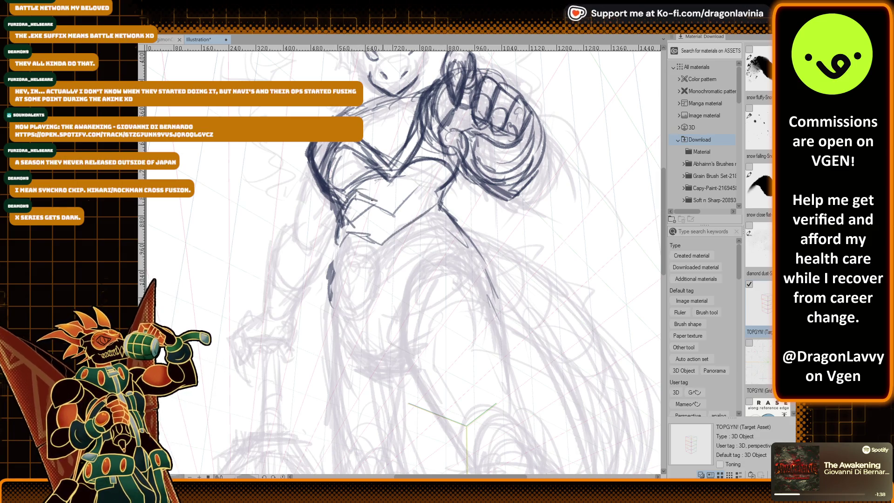
mouse_move(339, 215)
mouse_down()
mouse_move(375, 195)
mouse_move(333, 233)
mouse_move(440, 199)
mouse_up()
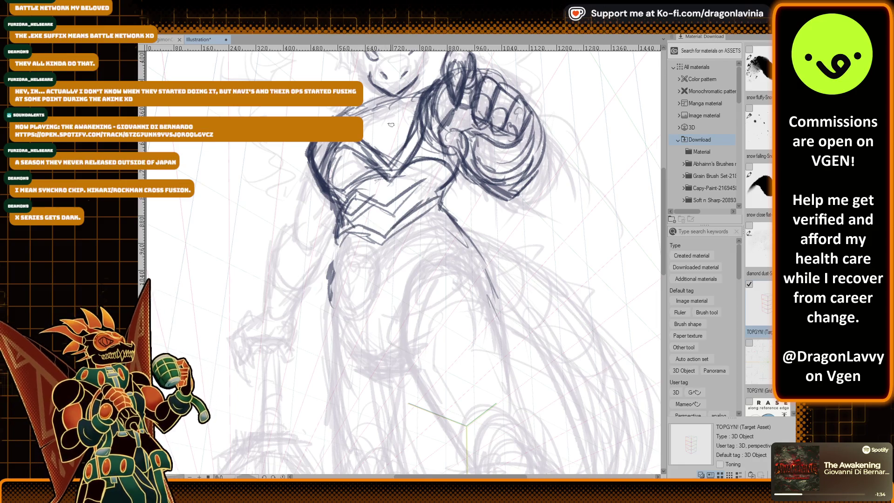
drag(342, 242, 447, 205)
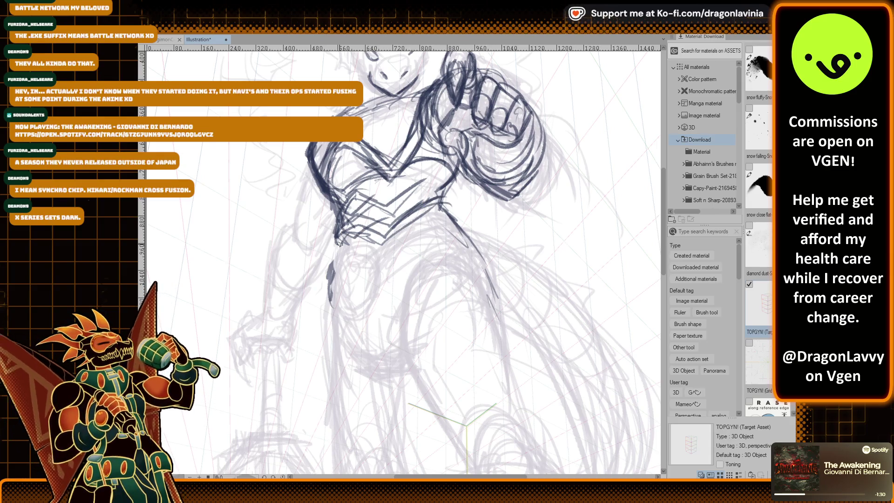
drag(340, 229, 337, 253)
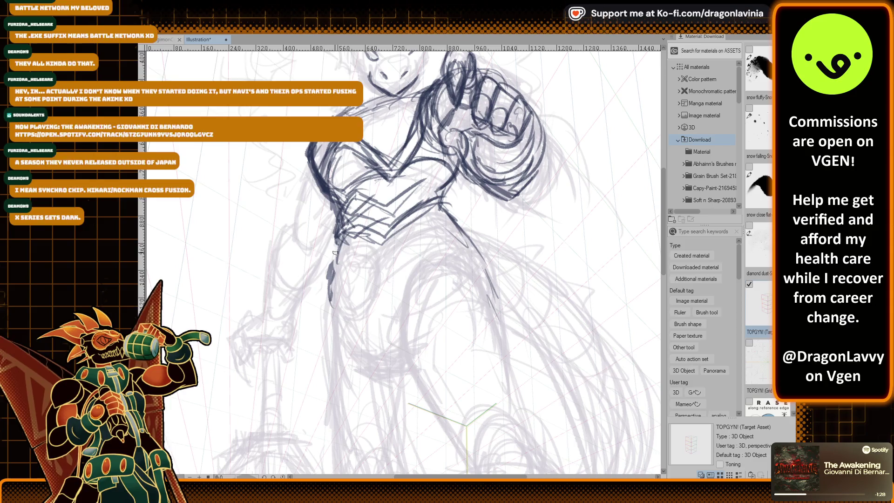
scroll(433, 174, down, 3)
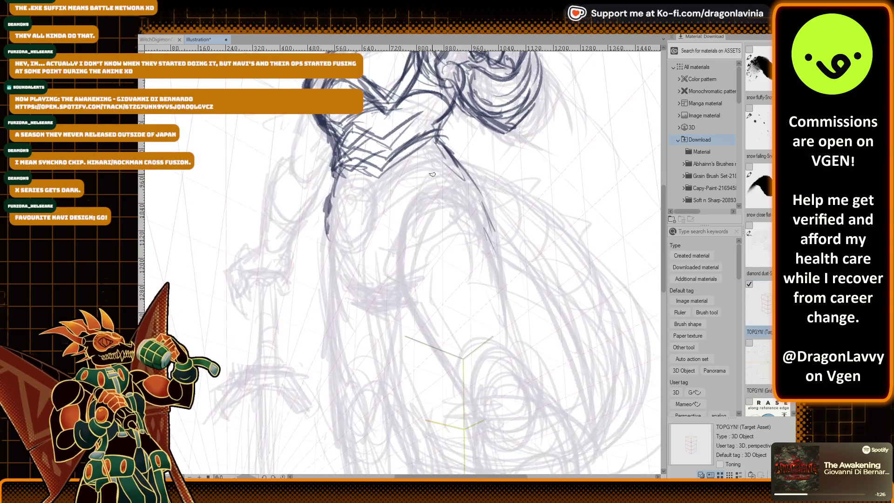
Ink the curved band across the lower chest and the oval waist buckle.
mouse_move(447, 153)
mouse_down()
mouse_move(373, 182)
mouse_move(386, 174)
mouse_up()
mouse_move(383, 212)
mouse_down()
mouse_move(479, 172)
mouse_move(374, 187)
mouse_up()
drag(339, 215, 384, 186)
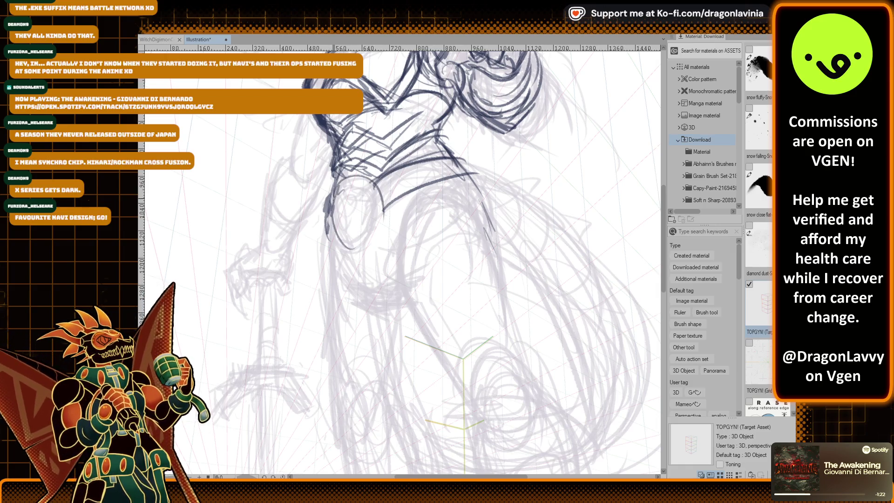
drag(333, 199, 325, 219)
drag(372, 186, 356, 247)
drag(332, 220, 355, 182)
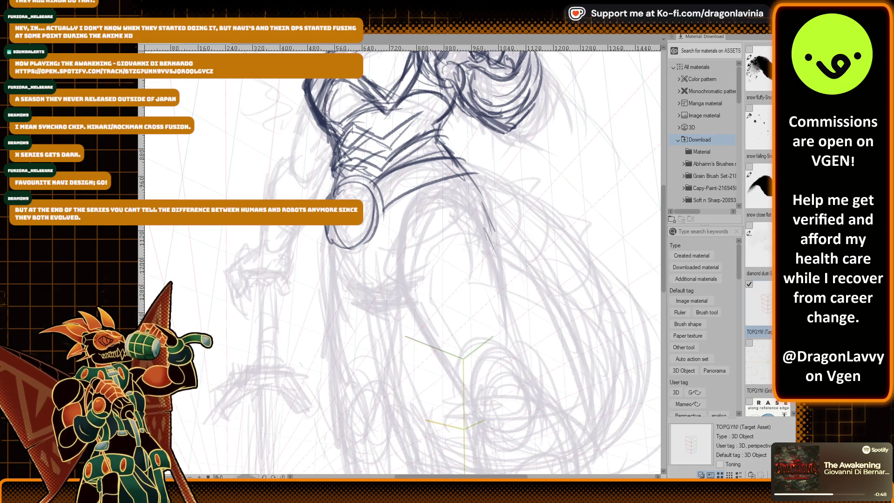
Redraw the round buckle outline and extend the waist band line to the right.
drag(328, 229, 361, 245)
drag(377, 200, 359, 240)
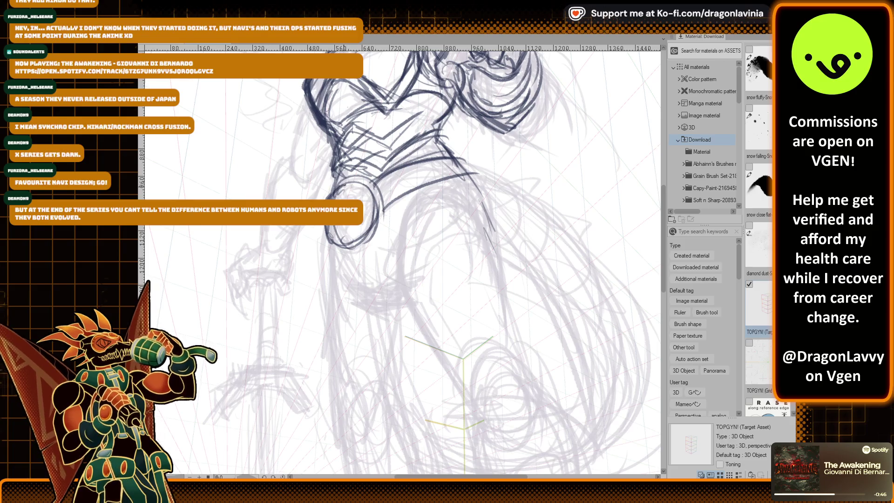
mouse_move(345, 182)
mouse_down()
mouse_move(380, 196)
mouse_move(333, 237)
mouse_up()
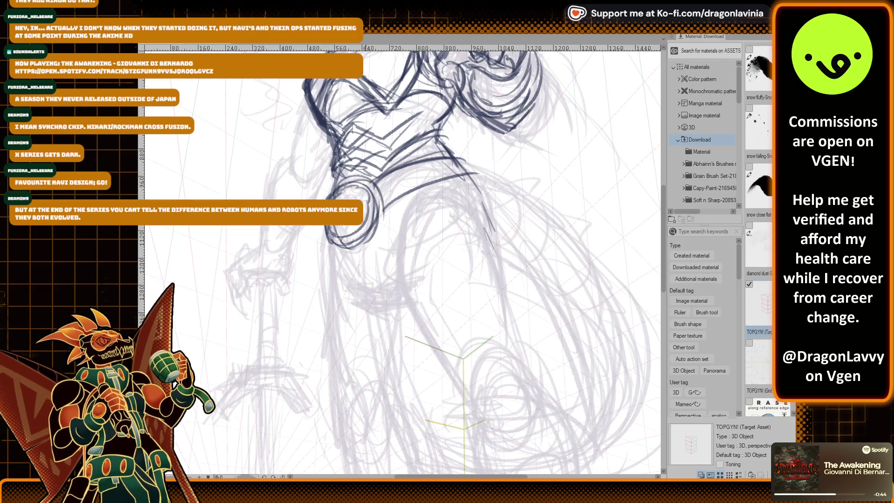
scroll(361, 200, up, 2)
scroll(345, 199, up, 2)
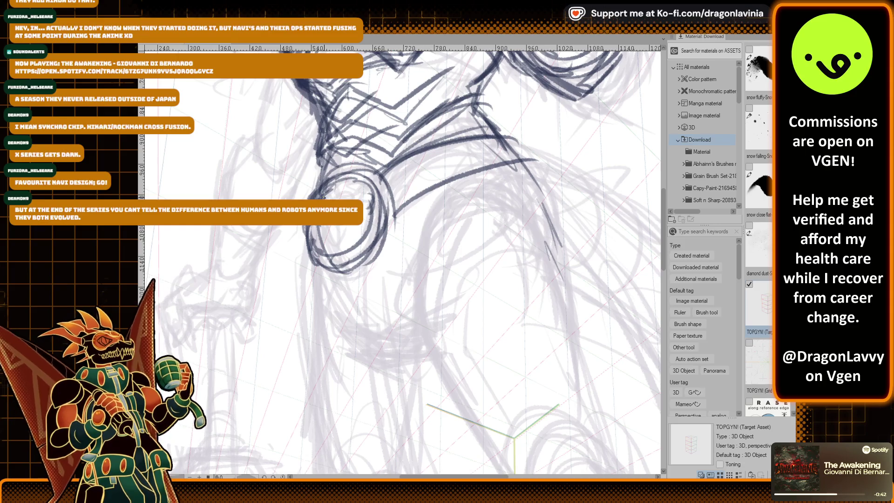
drag(326, 195, 353, 195)
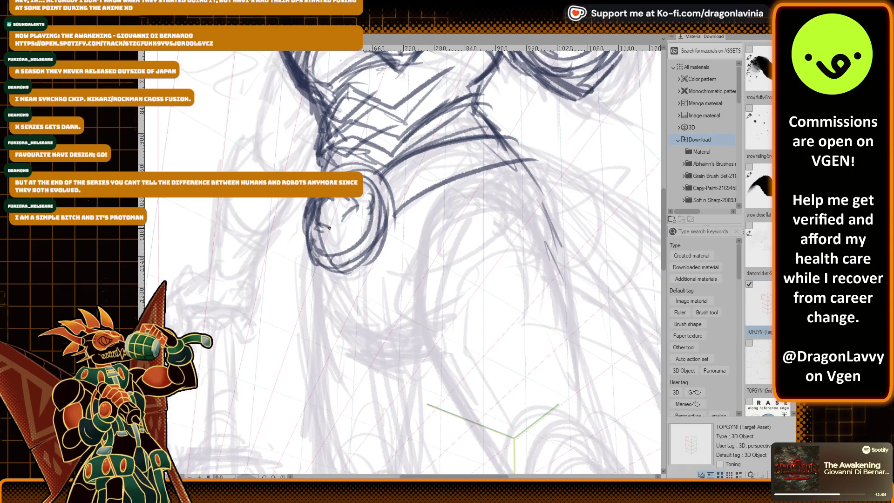
mouse_move(333, 209)
mouse_down()
mouse_move(349, 216)
mouse_move(332, 247)
mouse_move(341, 232)
mouse_up()
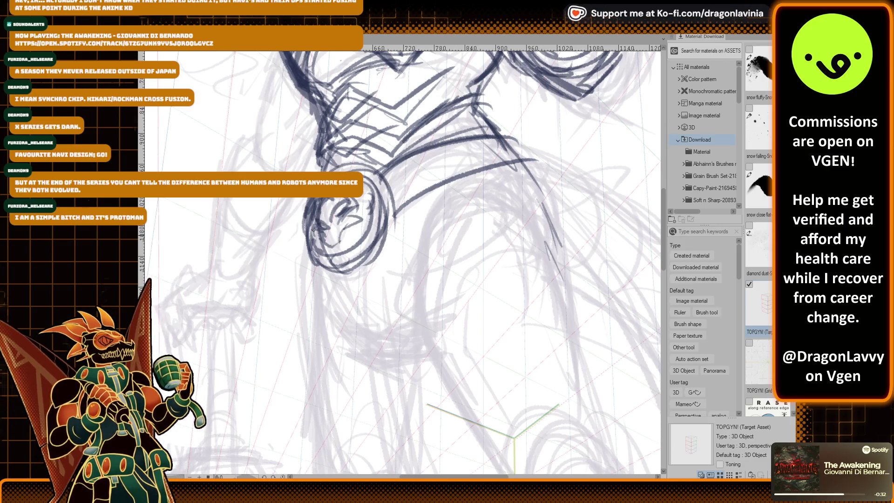
Draw a spiral inside the buckle and ink the long skirt outlines down the front.
scroll(354, 186, down, 2)
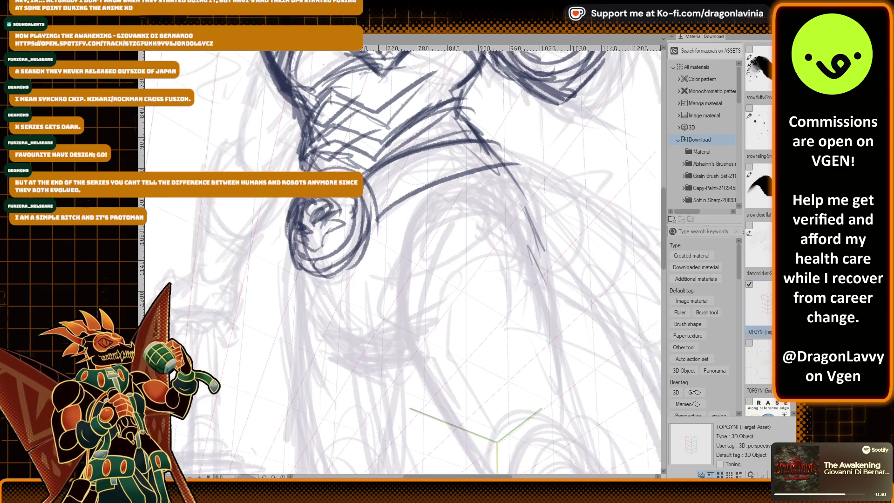
scroll(396, 141, down, 2)
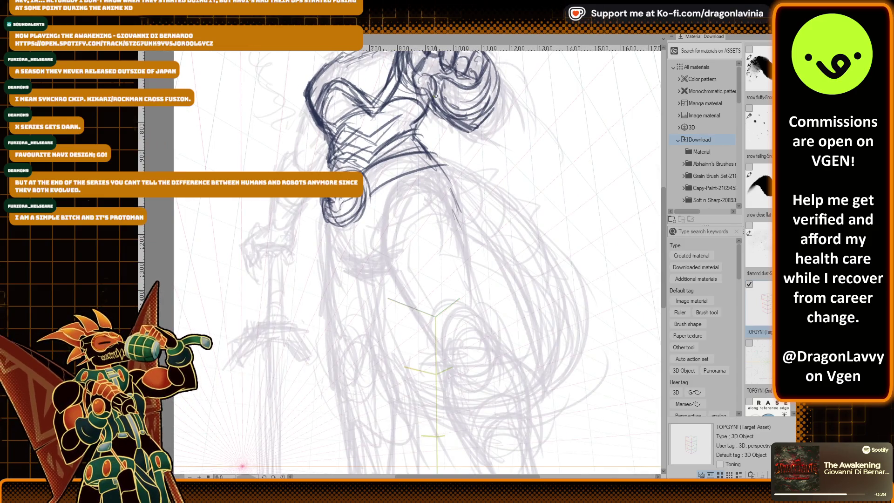
mouse_move(354, 191)
mouse_down()
mouse_move(340, 224)
mouse_move(372, 438)
mouse_up()
drag(379, 212, 421, 422)
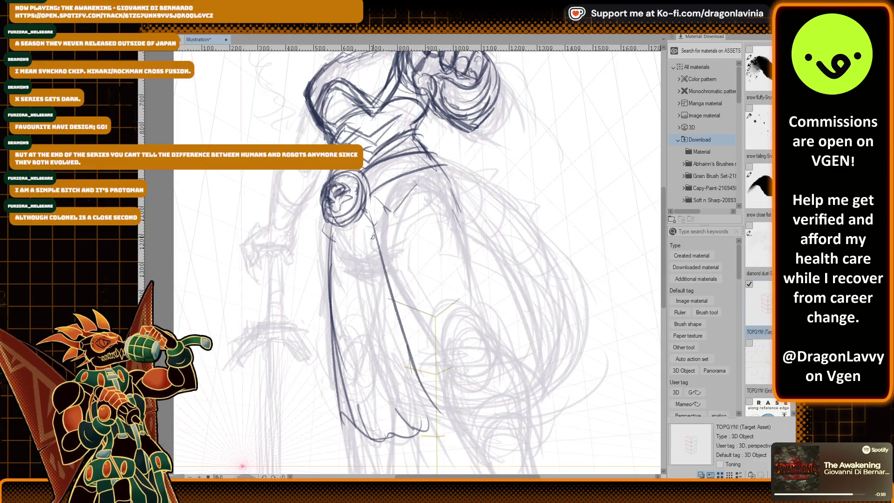
drag(371, 195, 391, 308)
scroll(404, 217, down, 3)
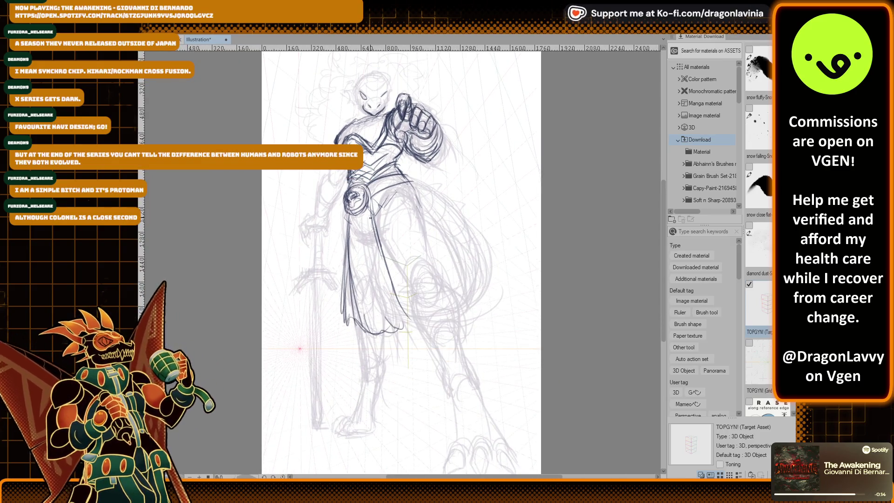
Ink the skirt's left side, its middle fold, the belt's right side and a line across the skirt.
drag(353, 294, 350, 340)
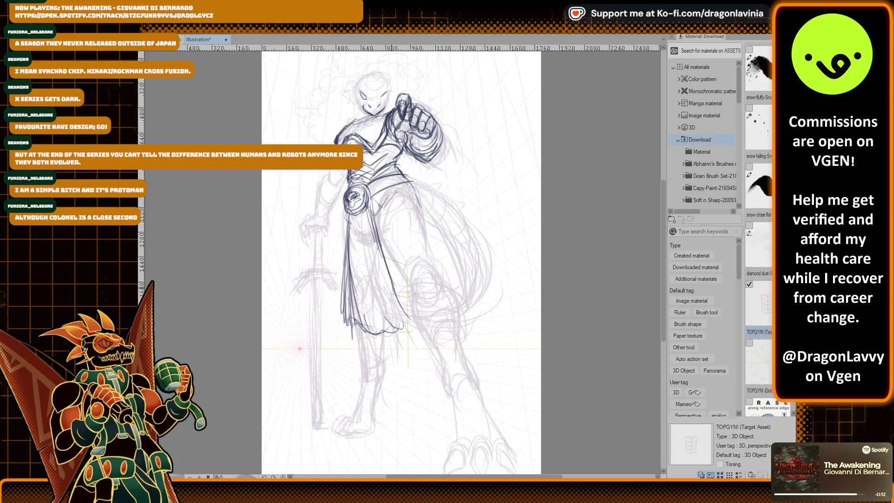
drag(378, 226, 417, 314)
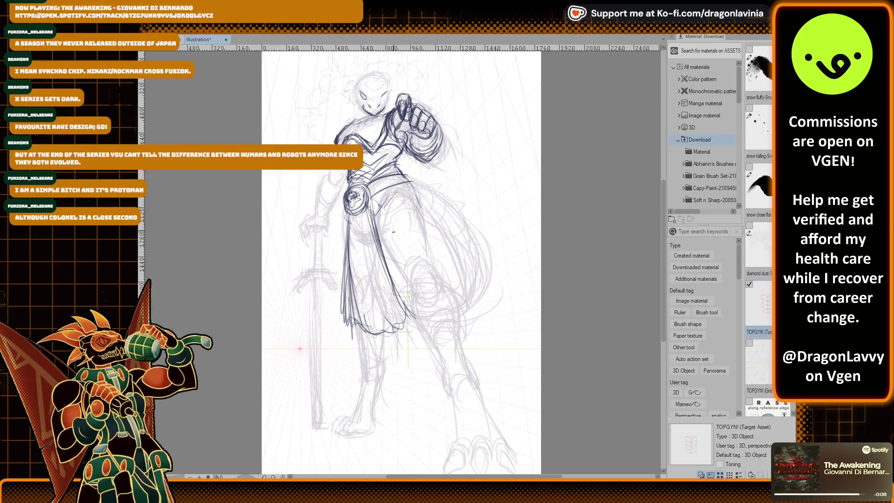
drag(404, 181, 437, 221)
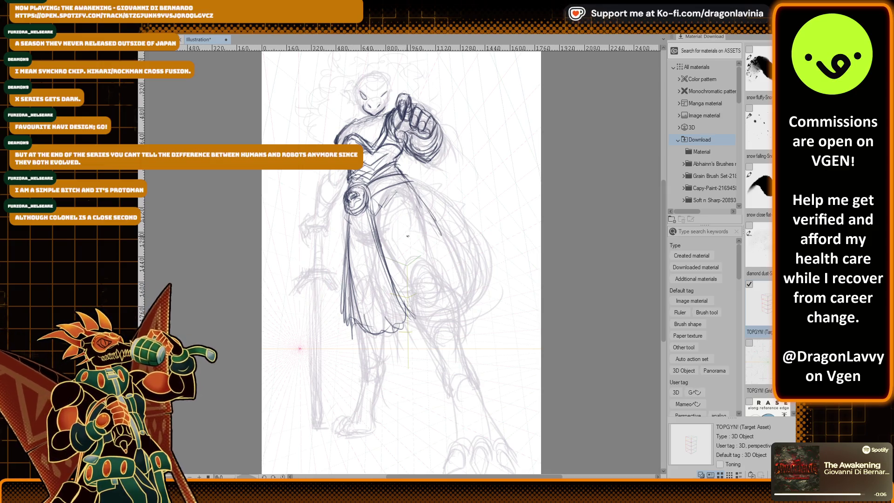
mouse_move(381, 240)
mouse_down()
mouse_move(403, 259)
mouse_move(458, 258)
mouse_up()
drag(395, 256, 455, 265)
Trace the skirt's left and right edges, darken the cross line and add short strokes.
drag(353, 237, 349, 282)
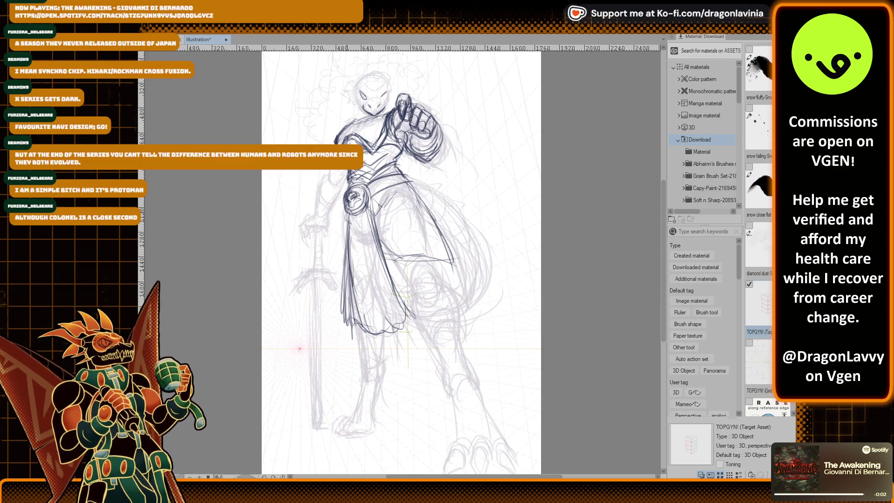
drag(347, 210, 343, 280)
drag(391, 256, 453, 265)
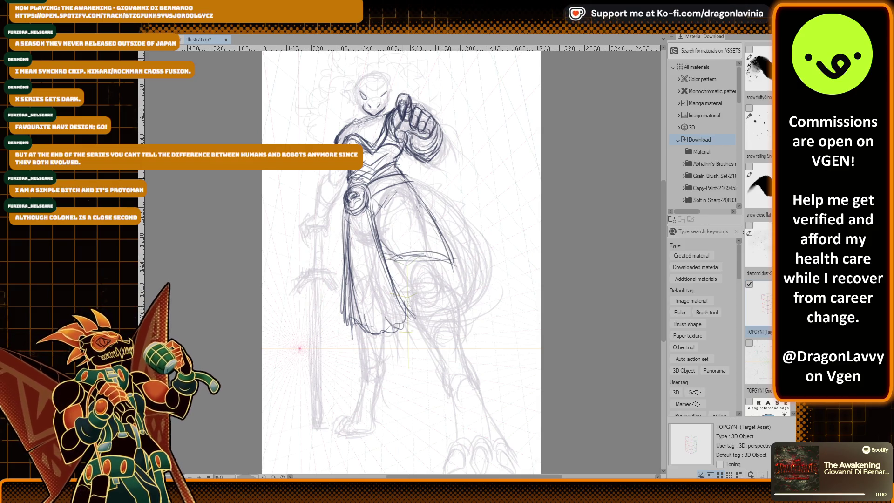
drag(403, 180, 443, 247)
scroll(412, 200, up, 2)
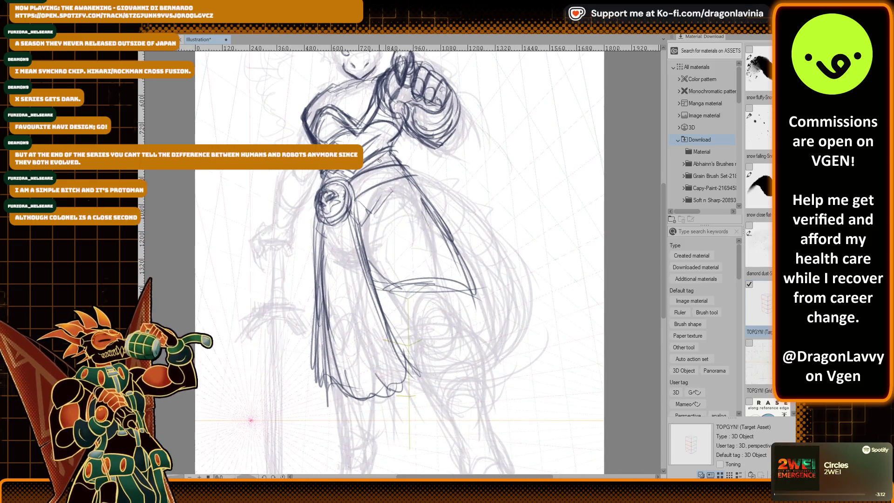
drag(394, 297, 408, 321)
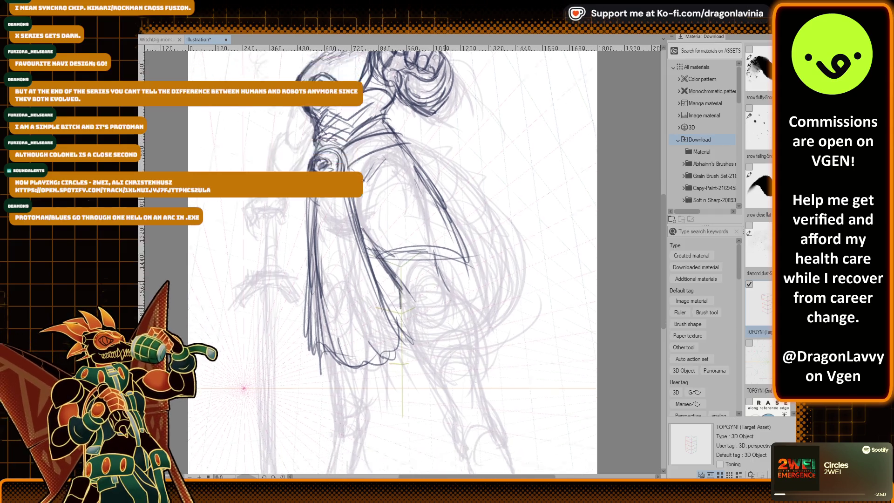
scroll(408, 330, down, 5)
drag(391, 234, 450, 242)
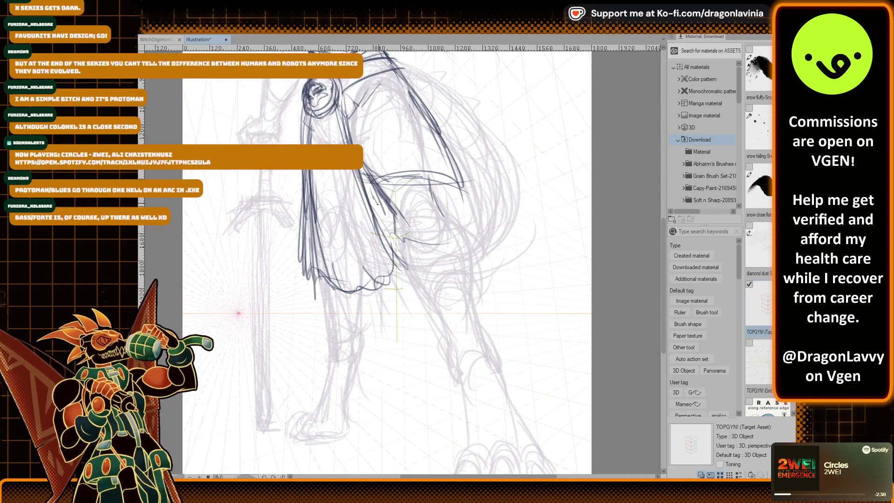
Outline the back flap beside the skirt: its top curve, long outer edge and left edge.
drag(475, 214, 379, 196)
drag(410, 70, 480, 219)
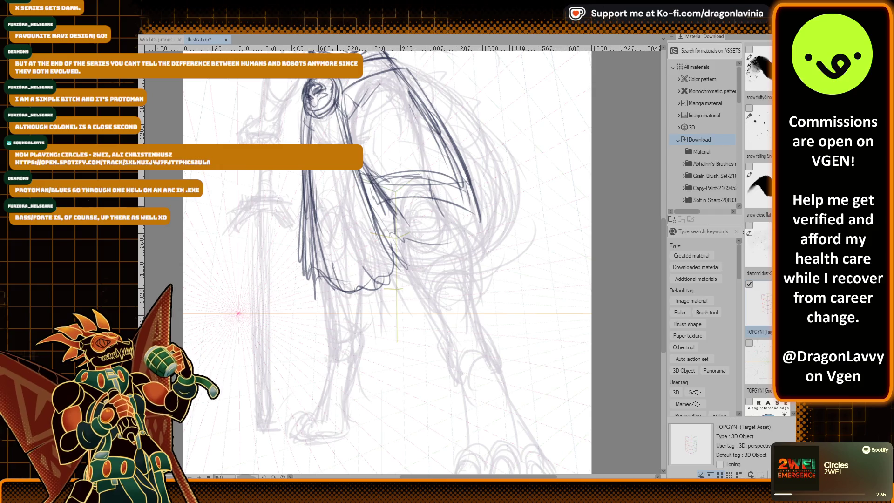
drag(302, 169, 302, 238)
drag(392, 235, 428, 333)
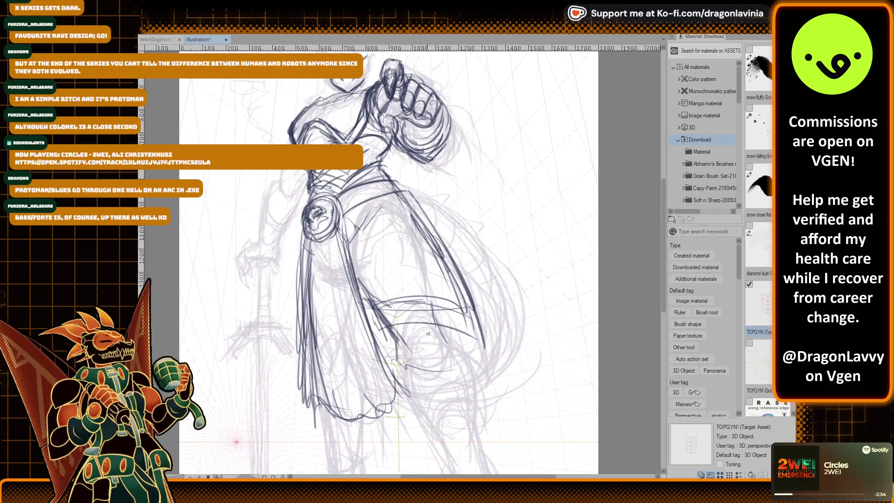
scroll(383, 224, up, 3)
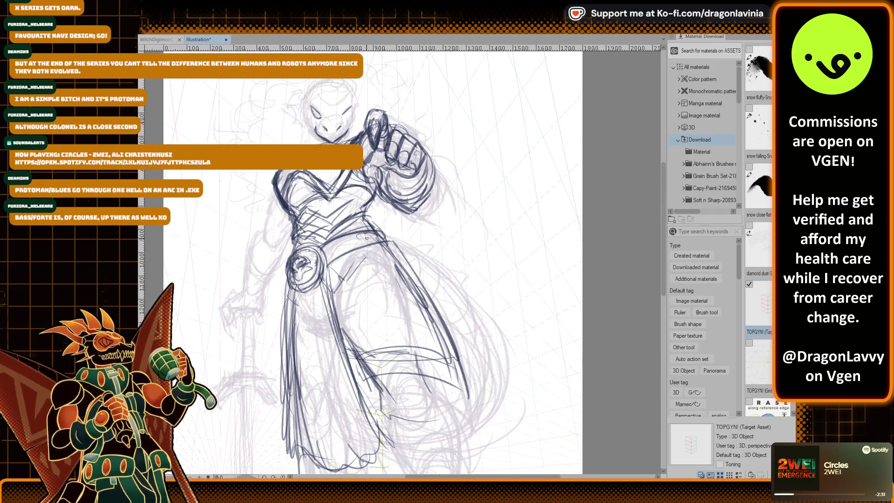
Zoom in on the head and darken the creature's eye line.
scroll(366, 238, up, 1)
scroll(366, 238, up, 1)
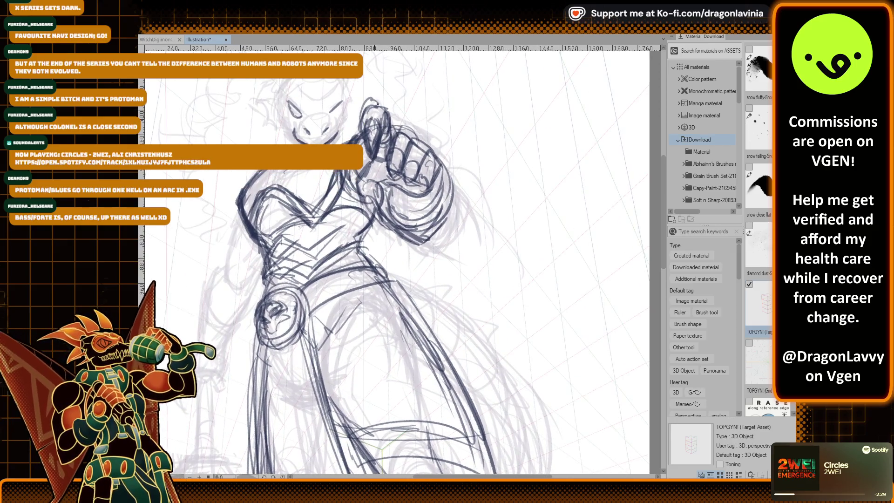
scroll(351, 183, up, 1)
scroll(352, 183, down, 1)
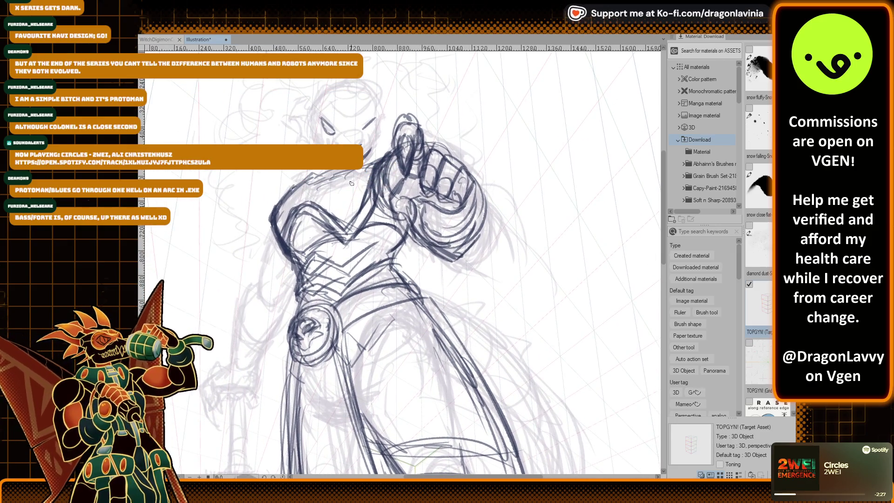
scroll(352, 184, up, 1)
scroll(354, 184, up, 1)
scroll(368, 186, up, 1)
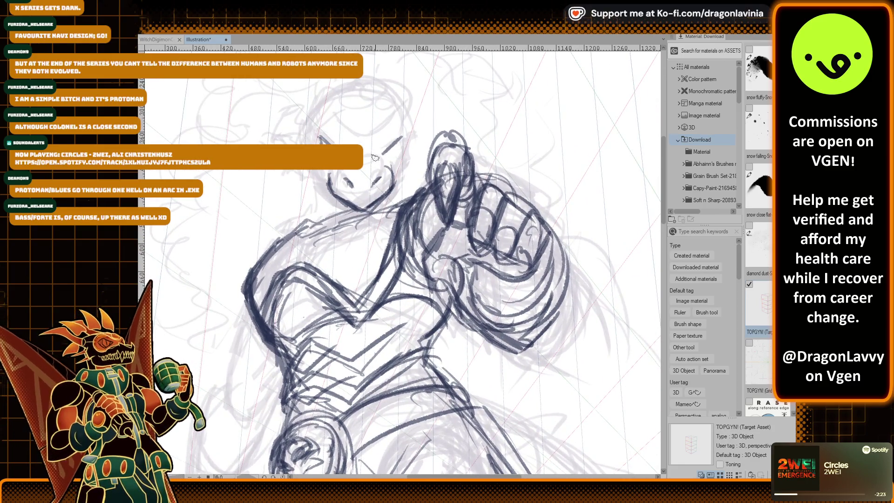
drag(400, 141, 381, 156)
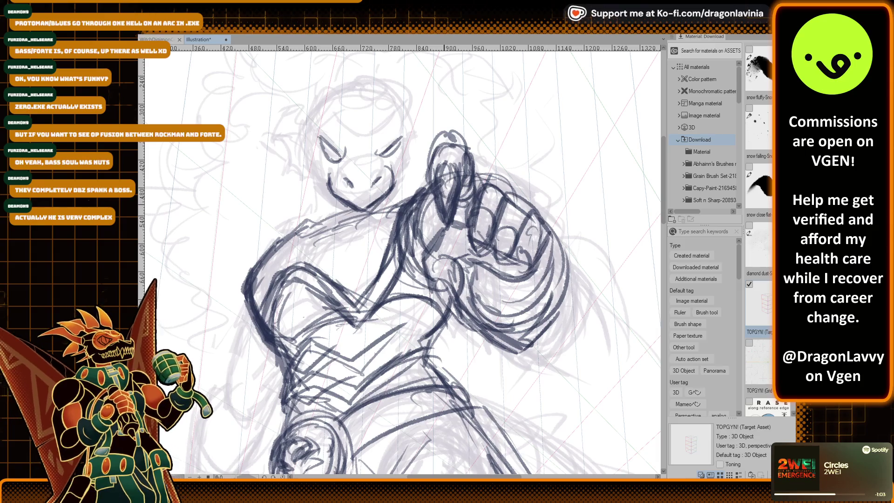
Erase the old strokes on the raised fist.
drag(446, 175, 445, 214)
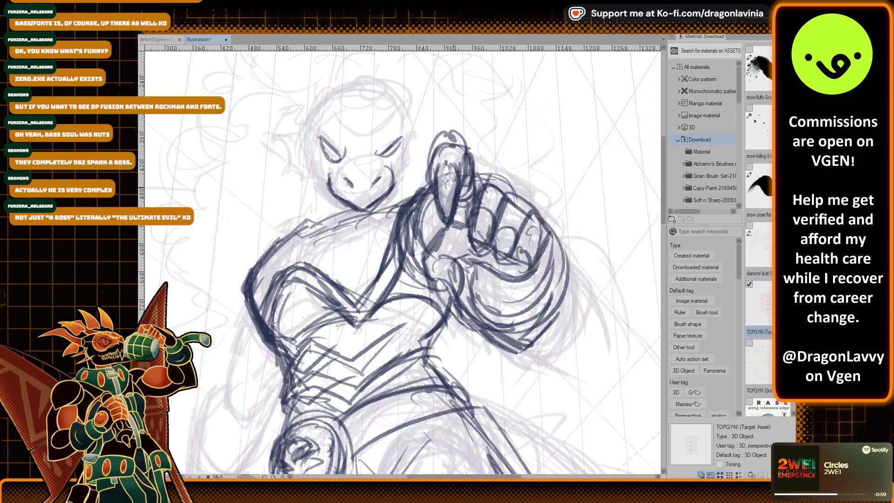
drag(447, 148, 453, 155)
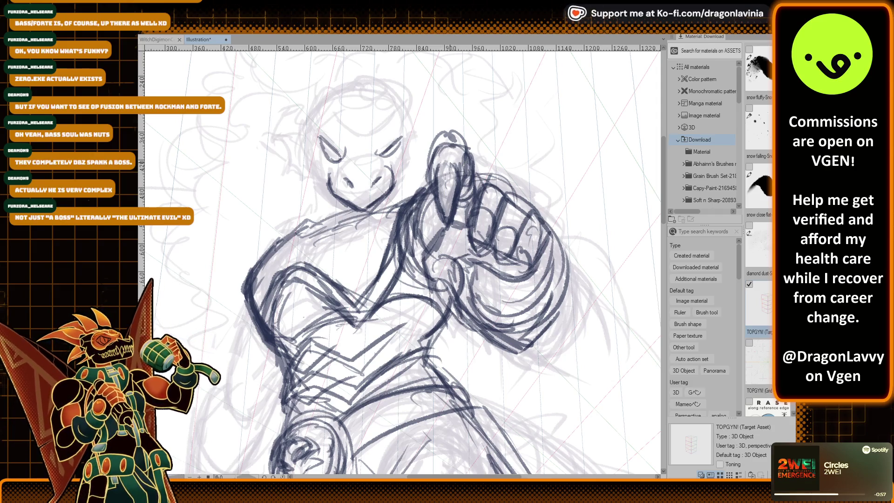
drag(442, 196, 446, 213)
drag(450, 175, 459, 169)
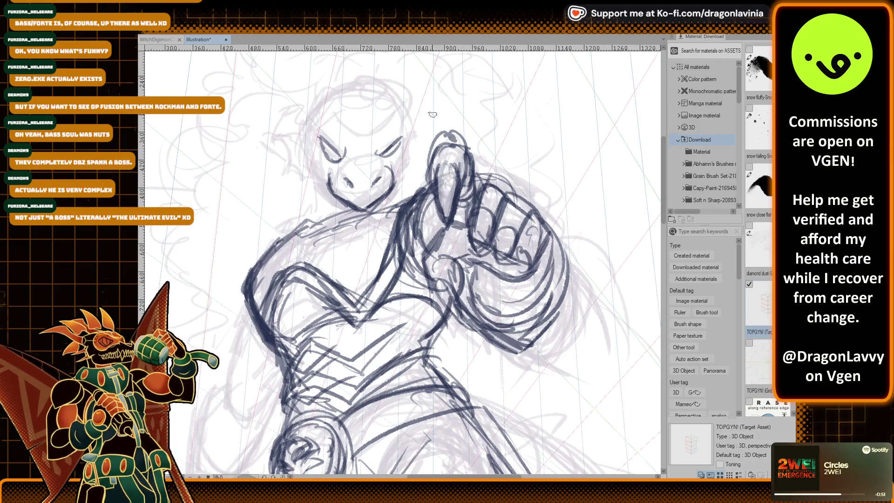
scroll(454, 182, down, 3)
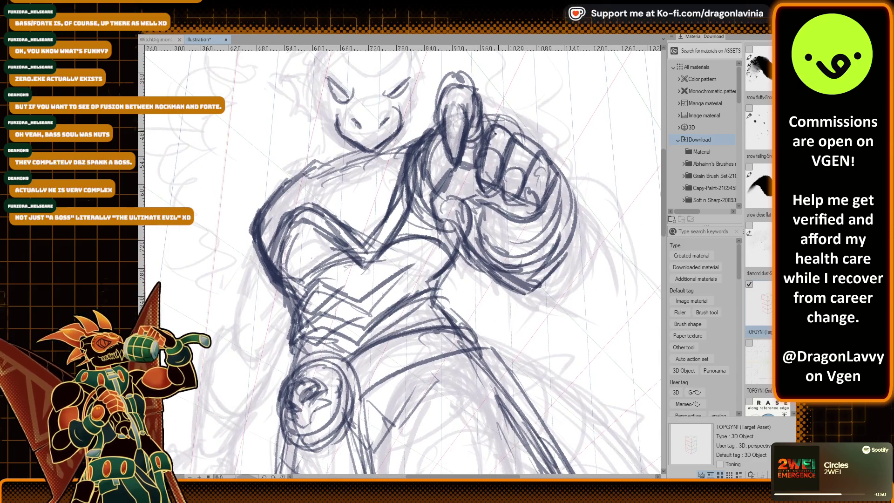
Redraw the fist's top, its fingers and its right edge in fresh dark ink.
drag(505, 165, 531, 178)
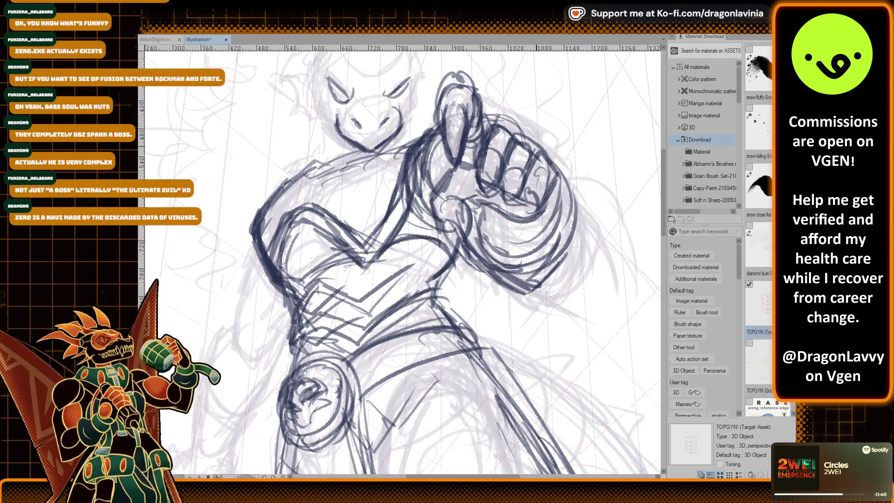
drag(537, 209, 526, 212)
drag(543, 180, 528, 205)
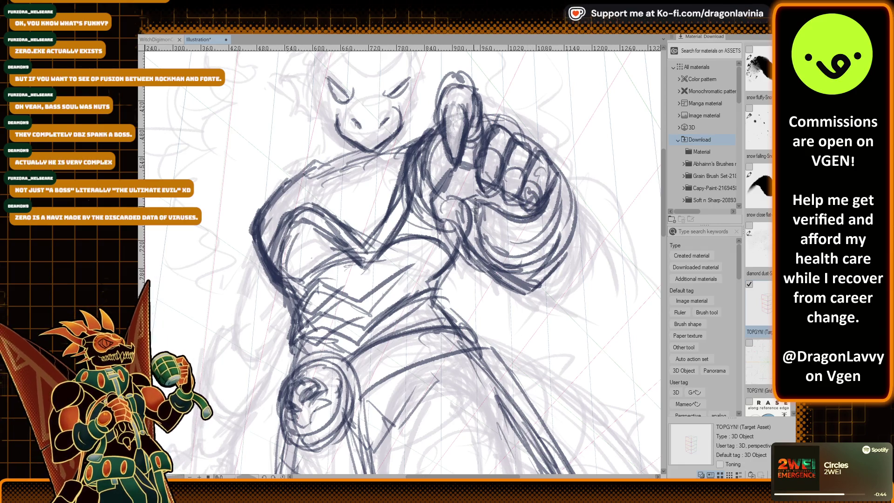
drag(555, 177, 562, 237)
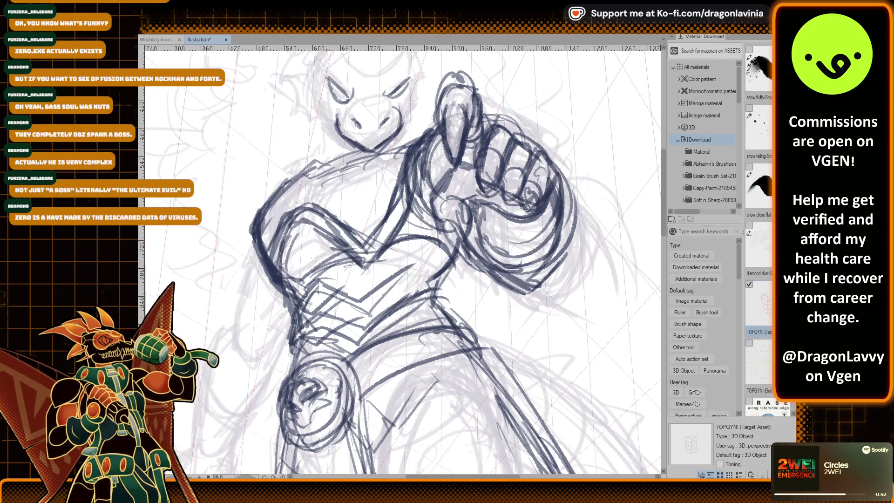
scroll(558, 210, down, 1)
scroll(428, 186, down, 2)
scroll(428, 186, down, 1)
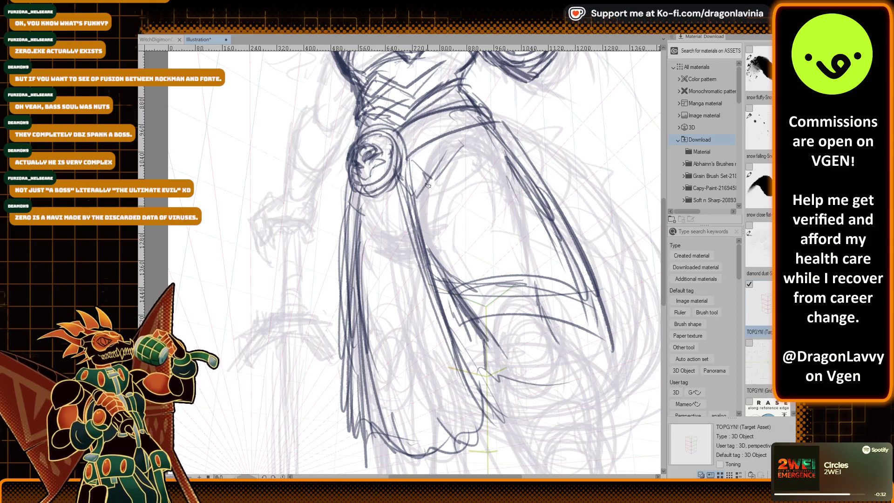
Reinforce the bodice's left side and the belt area with extra dark strokes.
scroll(428, 186, up, 5)
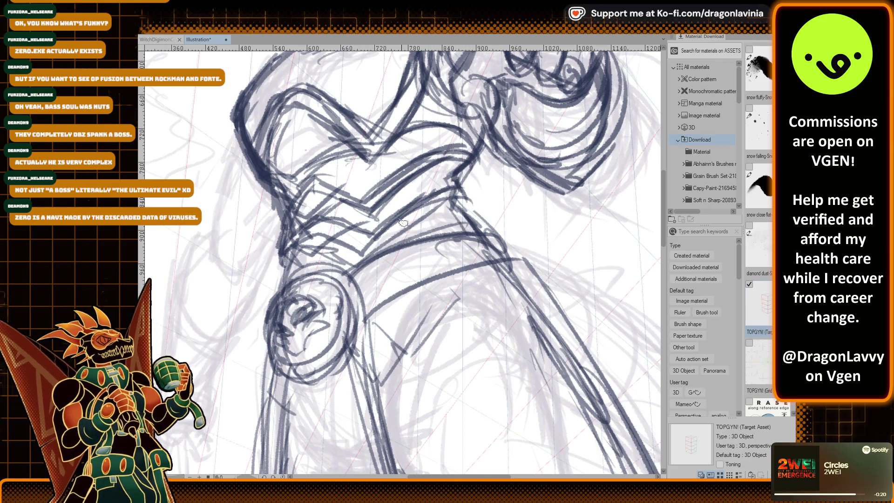
mouse_move(364, 233)
mouse_down()
mouse_move(454, 184)
mouse_move(405, 219)
mouse_up()
drag(468, 224, 410, 247)
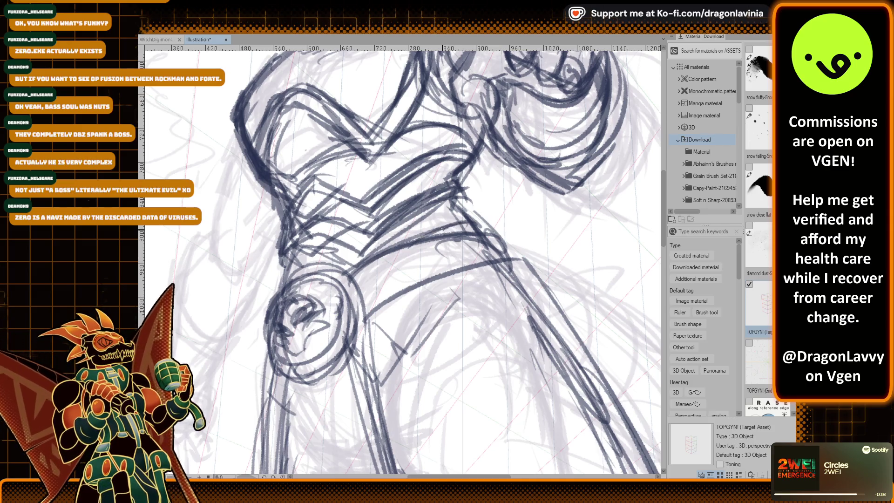
drag(475, 205, 477, 235)
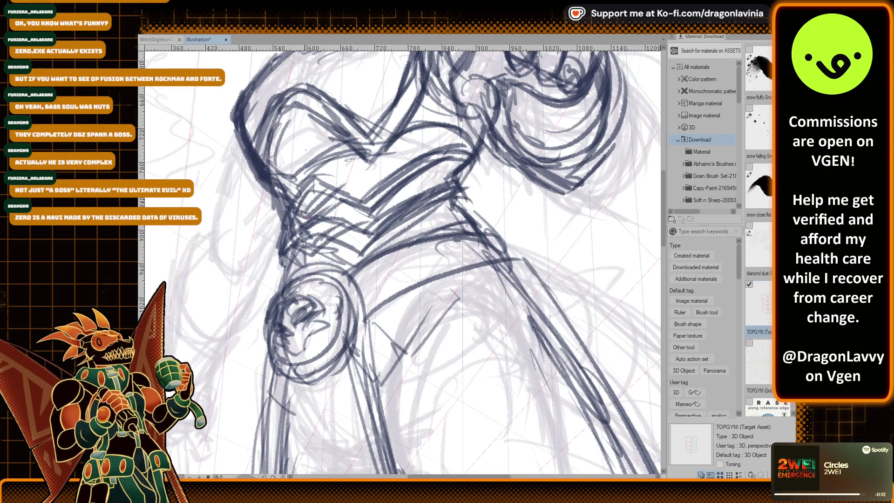
drag(320, 193, 359, 205)
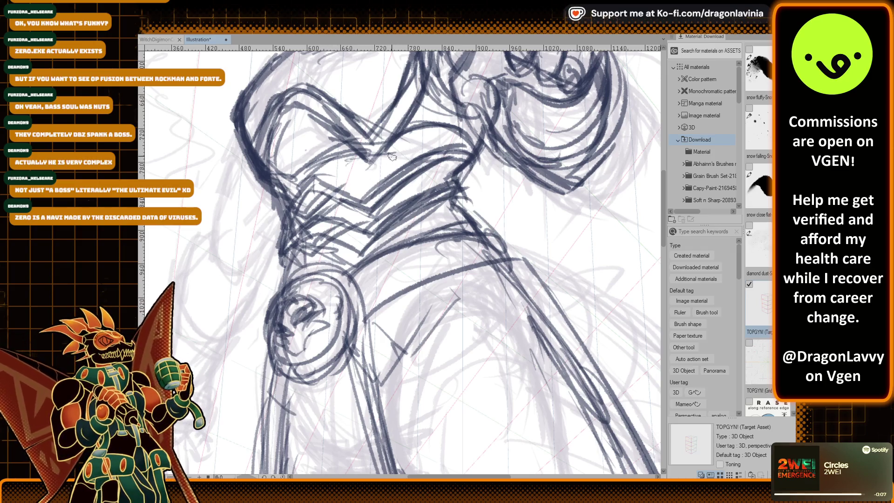
scroll(438, 145, down, 5)
scroll(425, 169, up, 1)
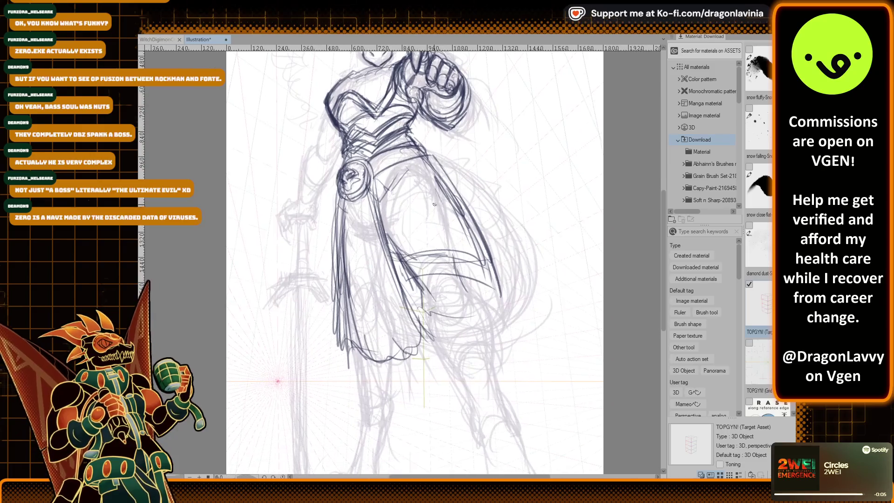
Pan down and ink the skirt's right edge, inner fold and curved lower hem.
drag(419, 279, 382, 182)
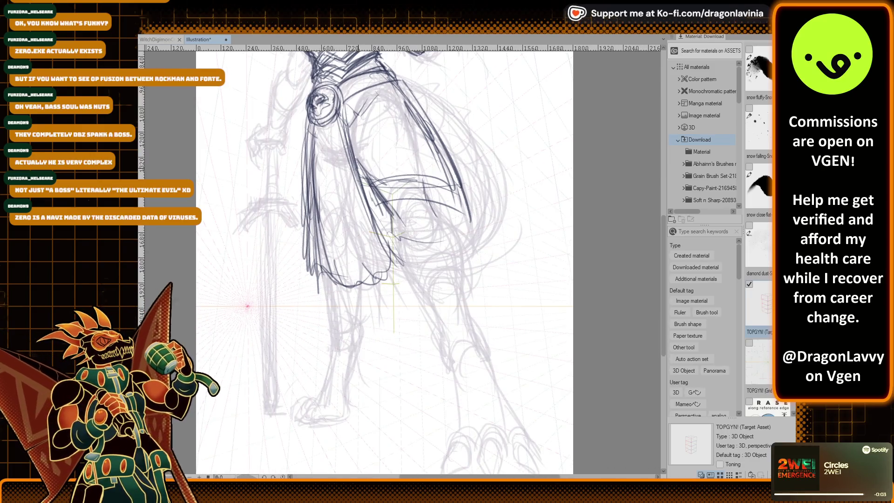
drag(405, 89, 475, 228)
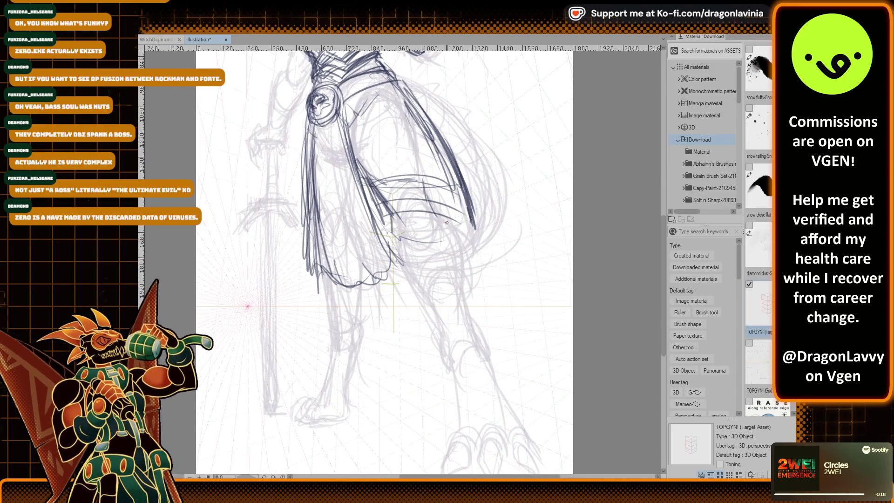
drag(356, 183, 378, 239)
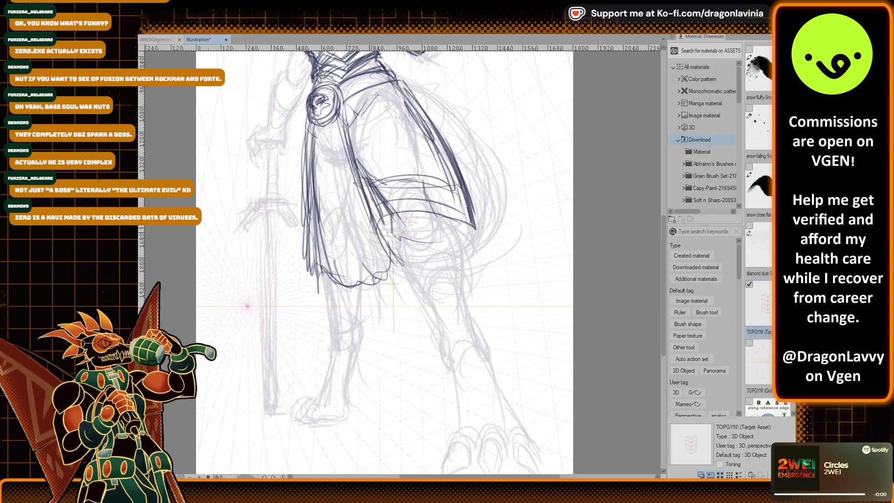
drag(461, 215, 487, 248)
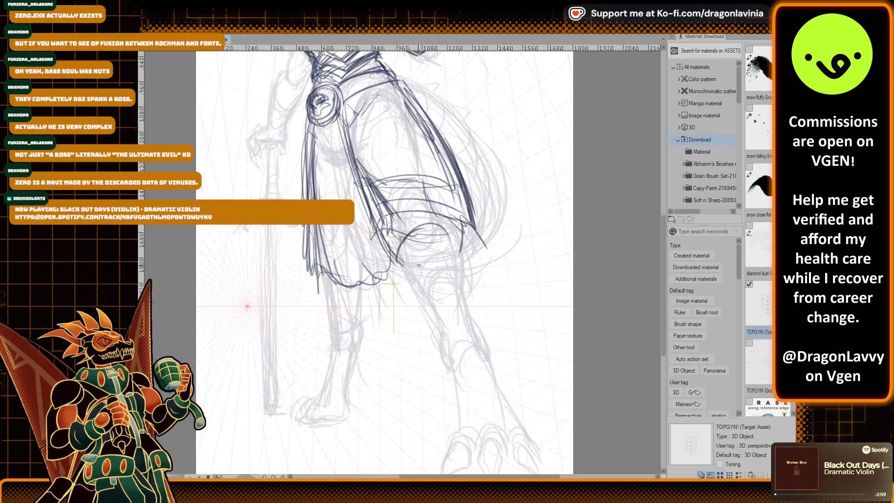
mouse_move(396, 259)
mouse_down()
mouse_move(451, 224)
mouse_move(438, 248)
mouse_move(448, 227)
mouse_up()
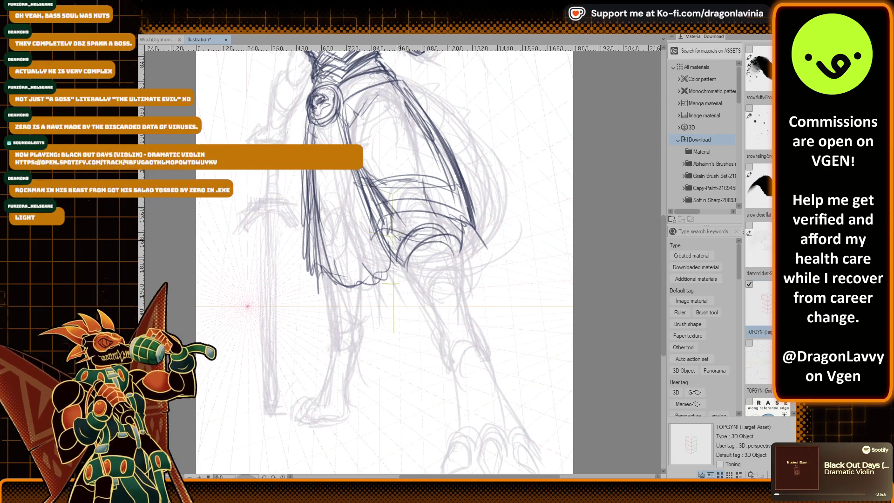
Ink the leg outlines beneath the skirt and the lines beside the right knee and shin.
drag(399, 235, 428, 306)
mouse_move(444, 224)
mouse_down()
mouse_move(465, 298)
mouse_move(442, 336)
mouse_up()
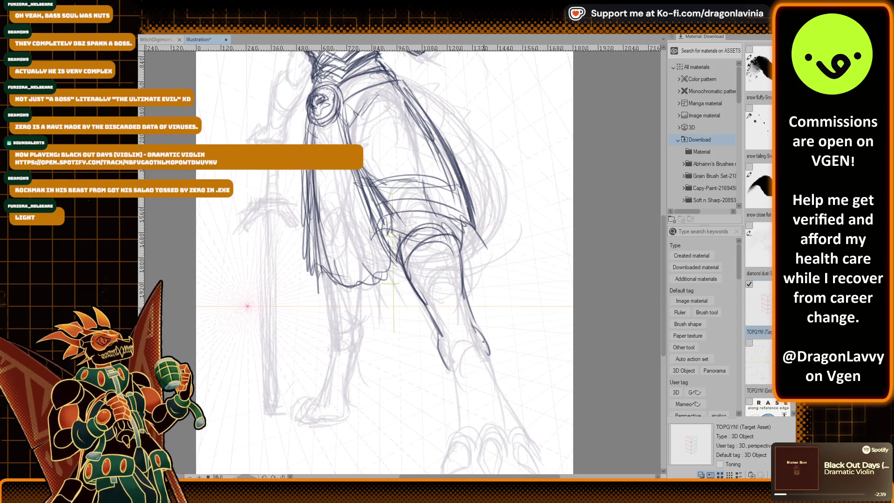
drag(472, 227, 445, 115)
drag(444, 210, 498, 321)
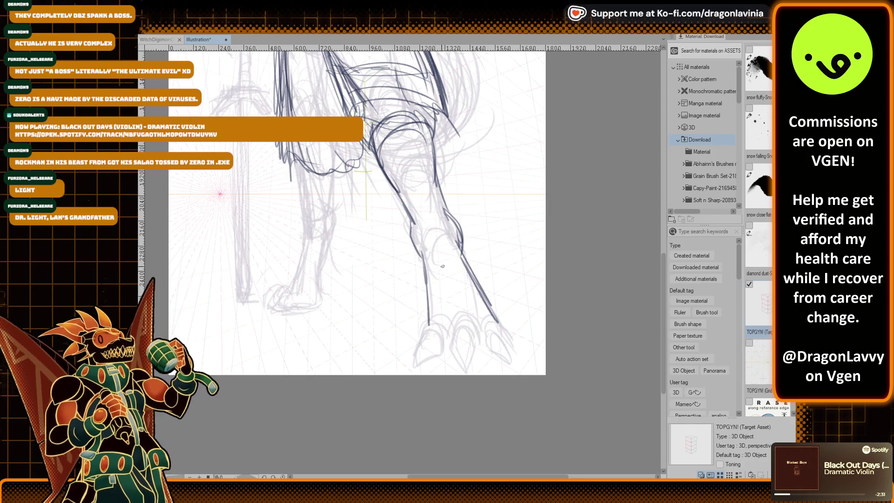
Ink the right foot's curved toe outlines and claw arcs.
mouse_move(431, 304)
mouse_down()
mouse_move(425, 316)
mouse_move(471, 326)
mouse_up()
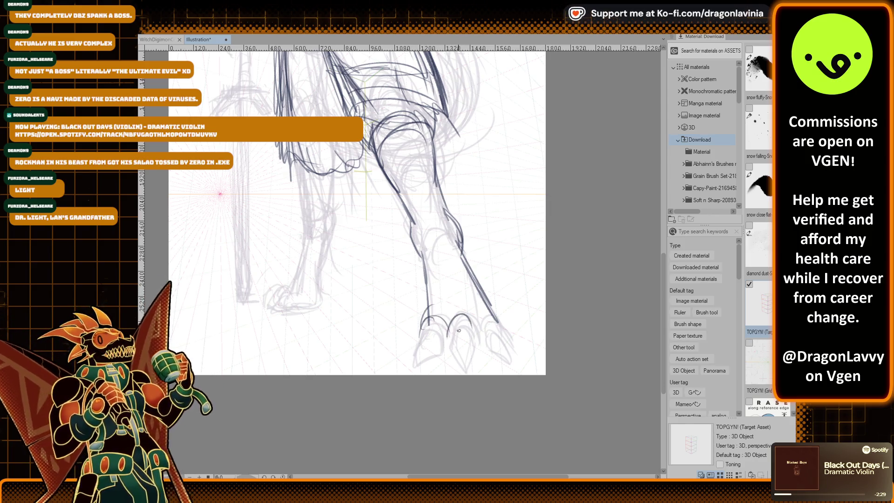
scroll(486, 329, up, 2)
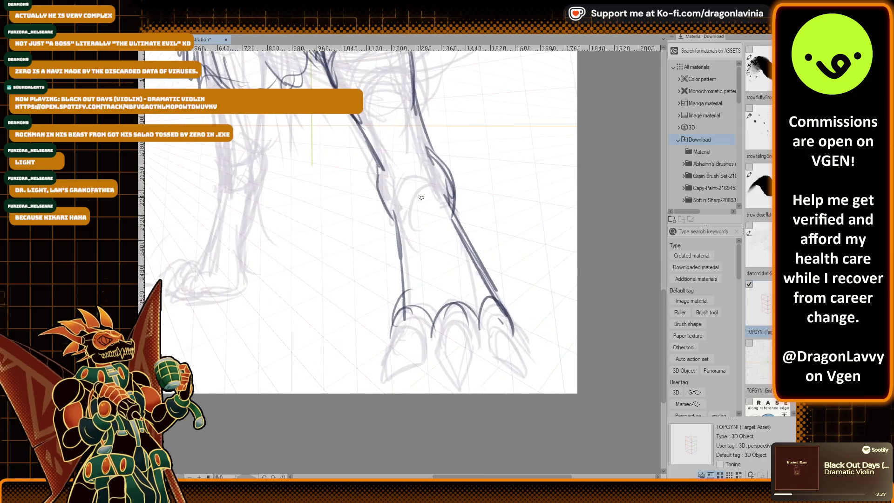
mouse_move(407, 321)
mouse_down()
mouse_move(379, 368)
mouse_move(465, 357)
mouse_move(457, 381)
mouse_move(477, 349)
mouse_move(518, 371)
mouse_up()
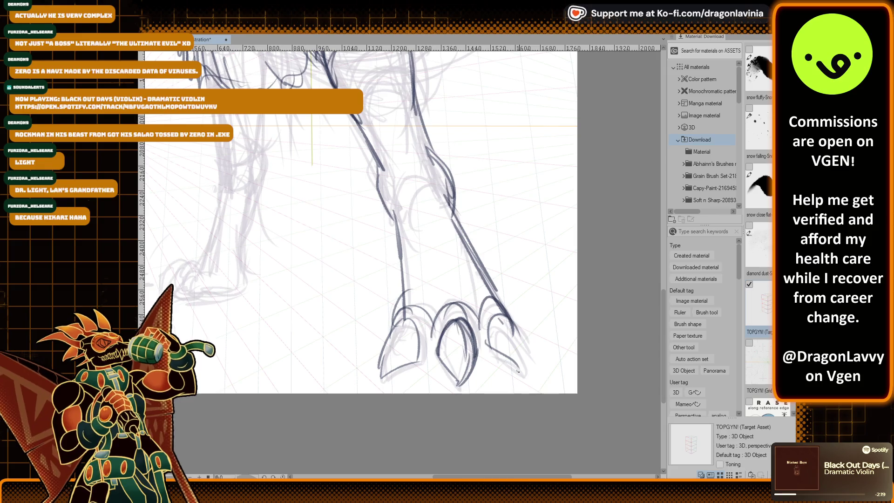
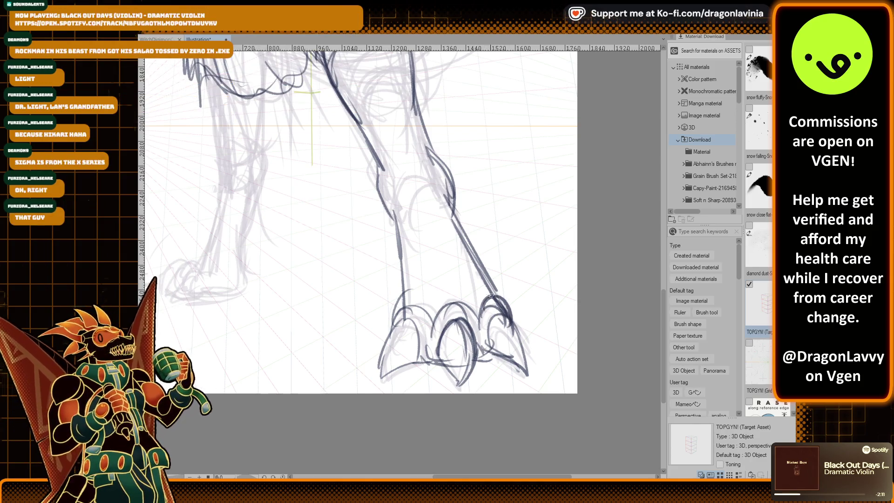
Ink a dark line down the left edge of the clawed lower leg.
drag(398, 206, 406, 323)
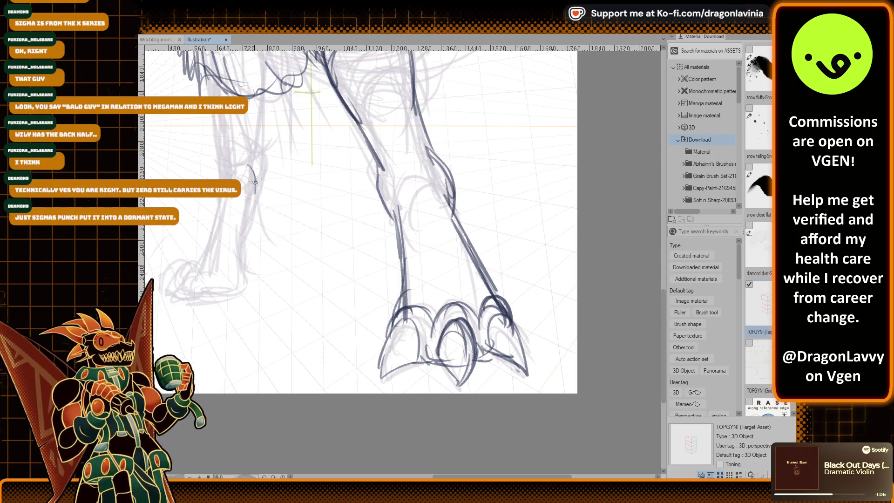
scroll(247, 204, up, 2)
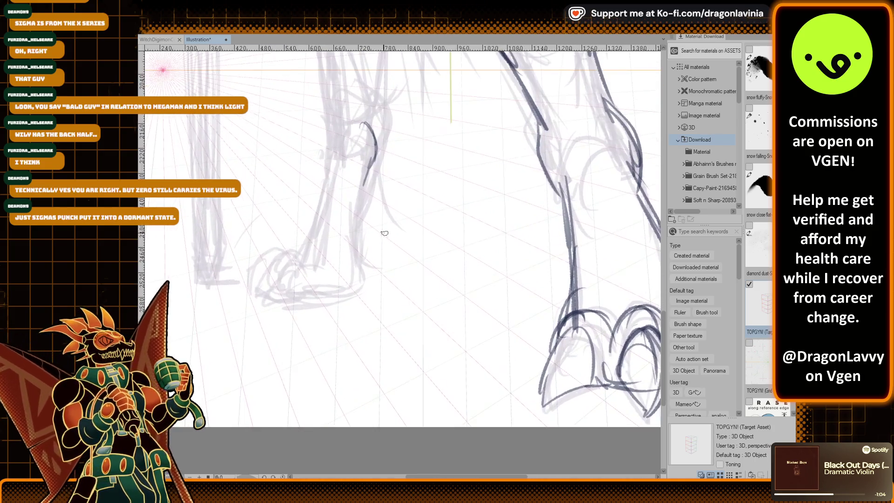
Undo the stray curved stroke and ink the far shin's outer and inner edges.
scroll(326, 236, up, 1)
key(ctrl+z)
key(e)
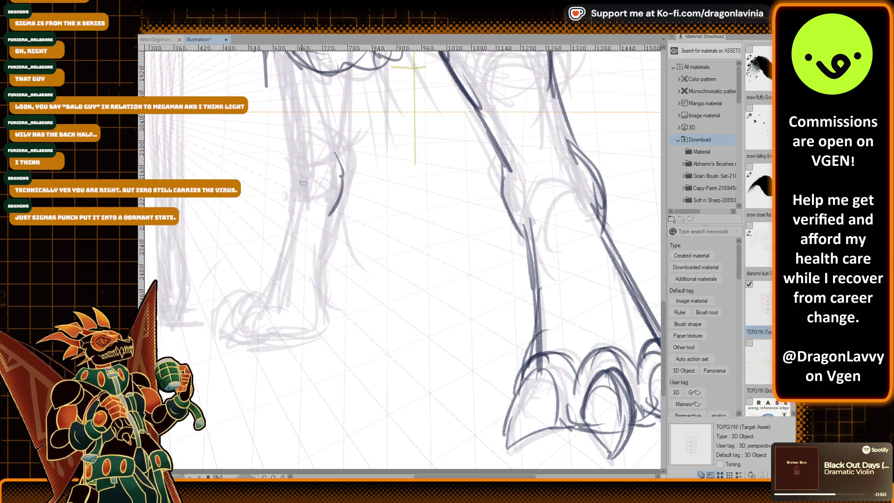
drag(296, 161, 258, 305)
drag(334, 215, 317, 255)
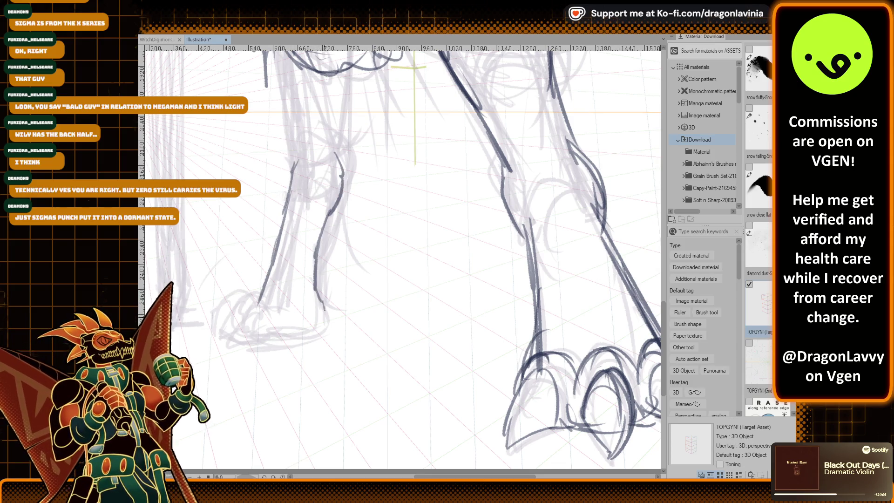
drag(325, 309, 296, 178)
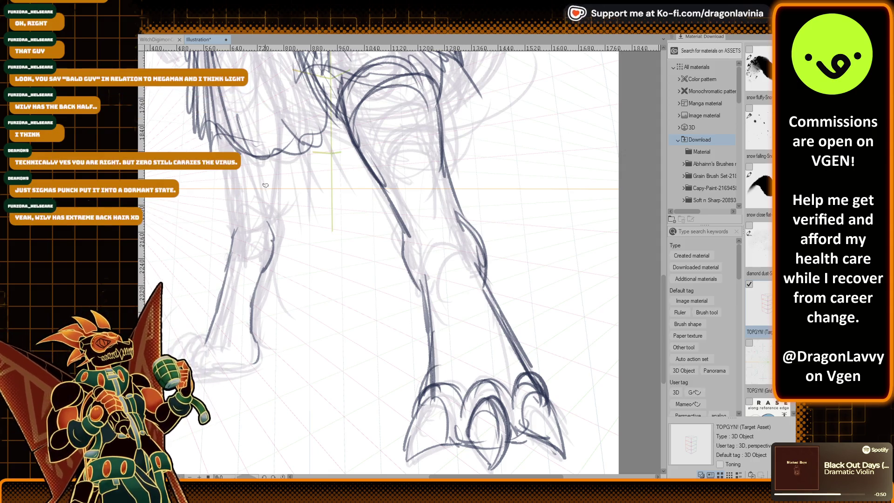
Ink the knee and ankle contours with detail lines over the knee.
scroll(265, 186, up, 1)
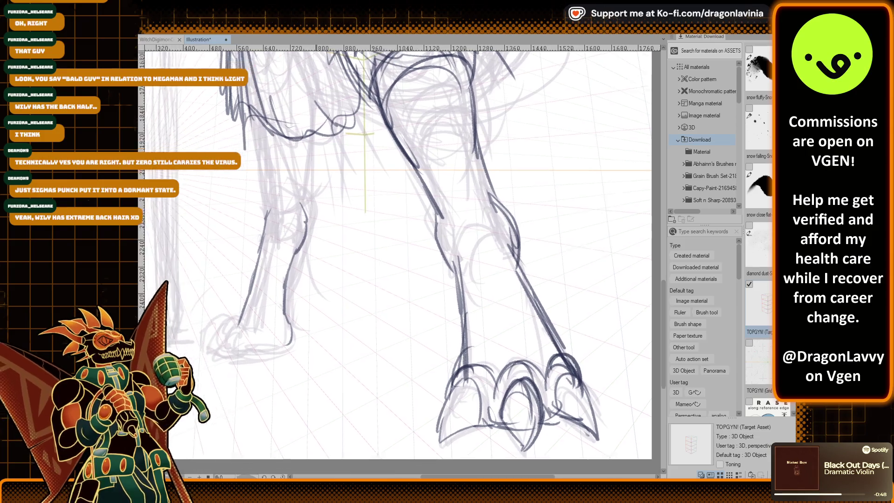
scroll(268, 181, up, 1)
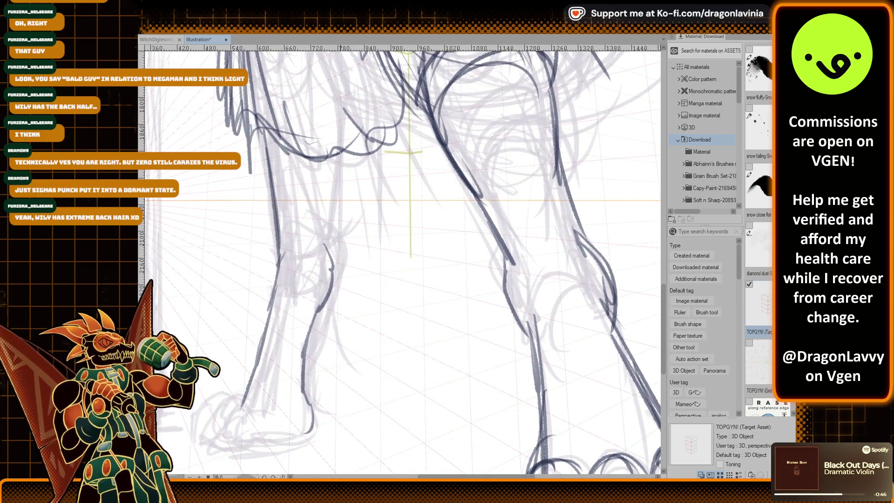
scroll(365, 226, down, 2)
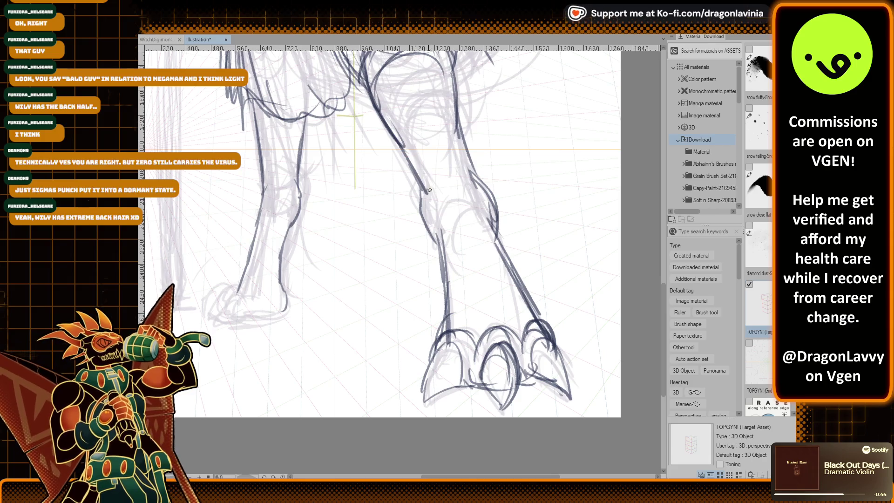
mouse_move(462, 232)
mouse_down()
mouse_move(447, 190)
mouse_move(458, 163)
mouse_up()
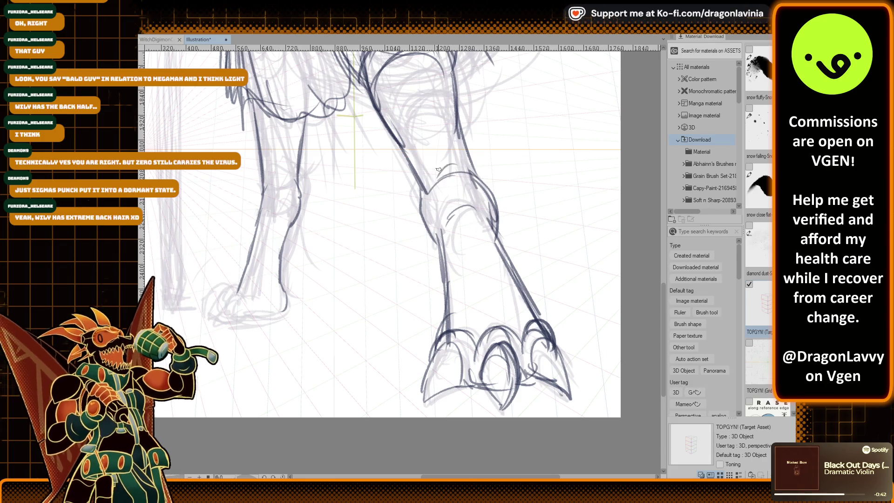
drag(421, 186, 403, 153)
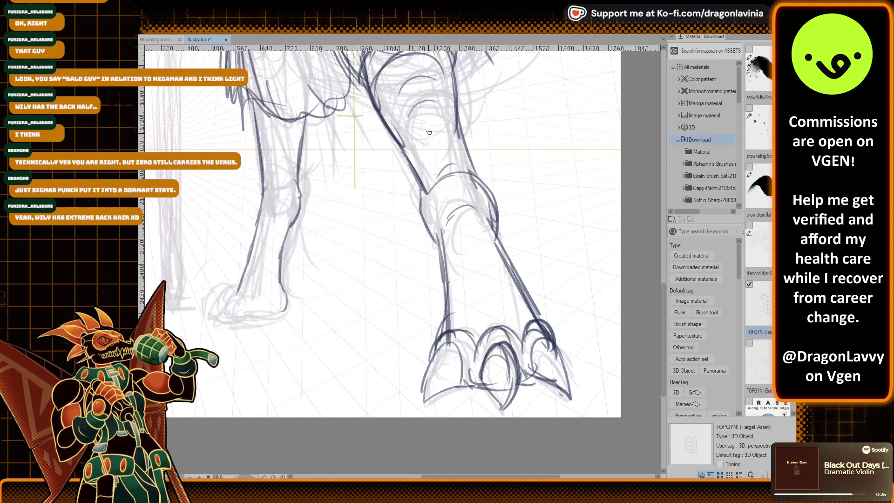
Outline the right foot's toes and their claws.
scroll(440, 147, down, 1)
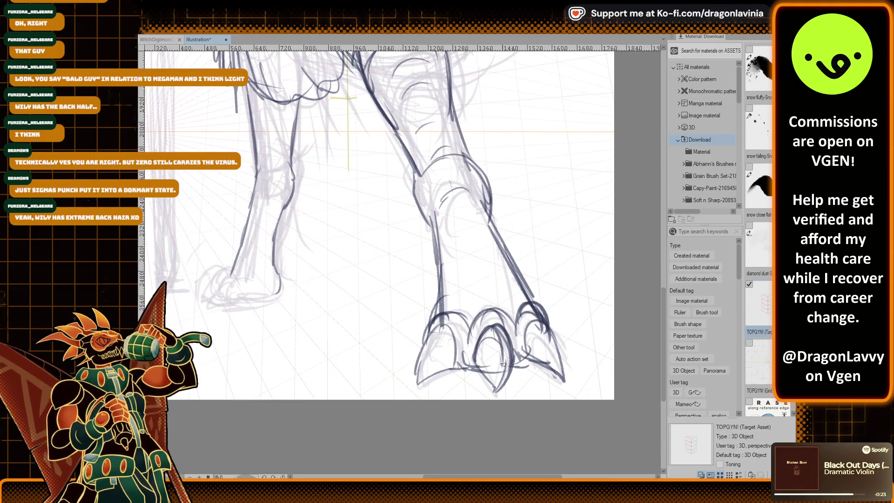
mouse_move(503, 365)
mouse_down()
mouse_move(514, 326)
mouse_move(534, 349)
mouse_up()
drag(531, 312, 575, 361)
drag(547, 326, 592, 370)
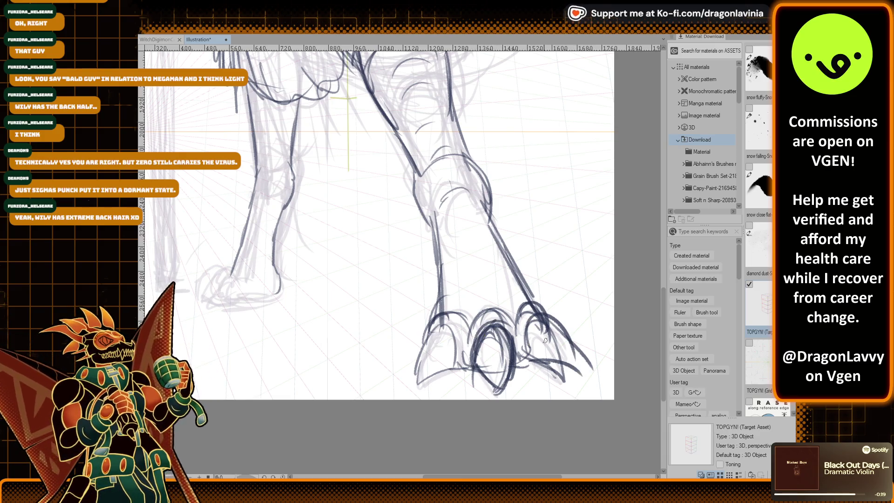
drag(517, 293, 573, 333)
drag(548, 294, 567, 338)
drag(438, 307, 452, 318)
Ink and refine the claws on the left foot.
scroll(444, 312, down, 2)
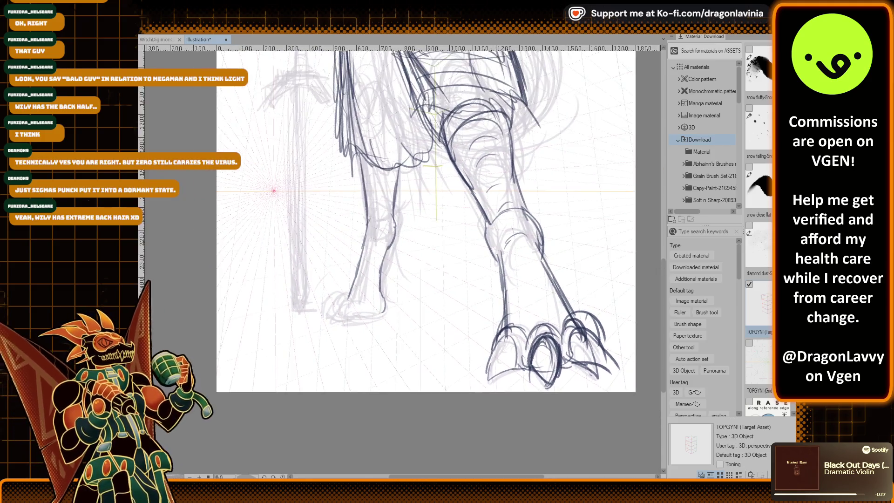
scroll(424, 233, up, 2)
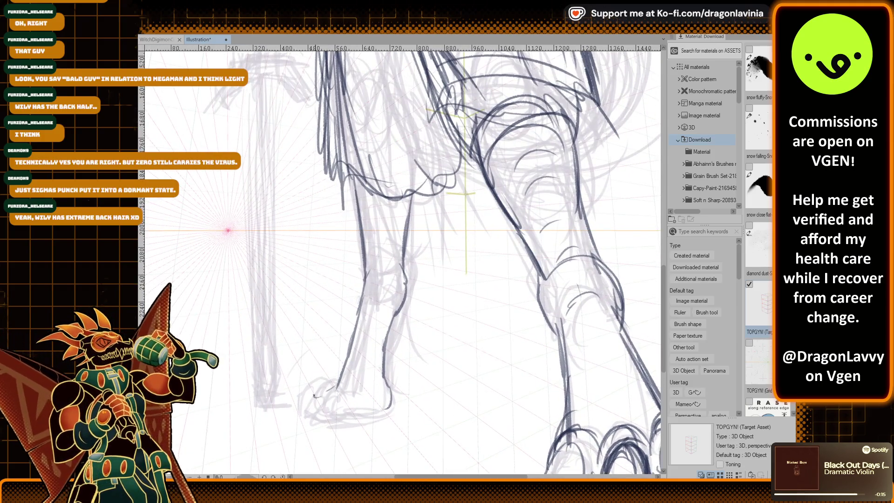
mouse_move(316, 404)
mouse_down()
mouse_move(347, 392)
mouse_move(307, 434)
mouse_move(307, 425)
mouse_move(331, 419)
mouse_up()
drag(331, 419, 339, 424)
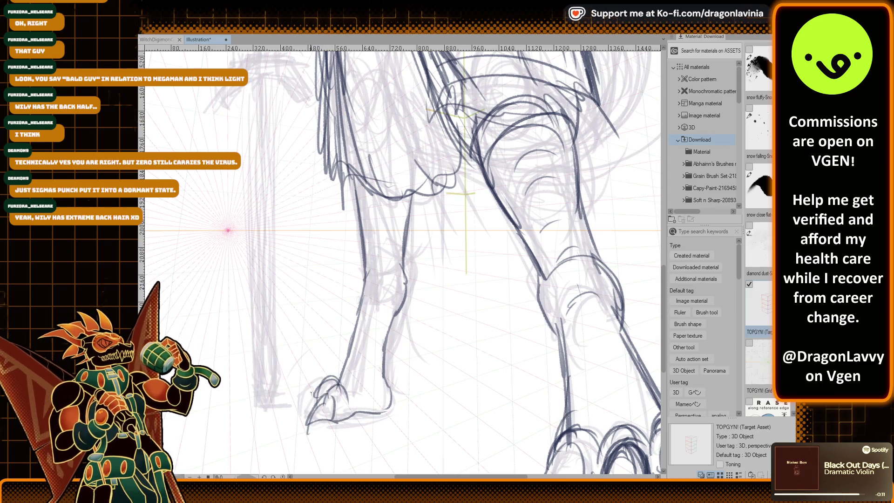
scroll(292, 419, down, 3)
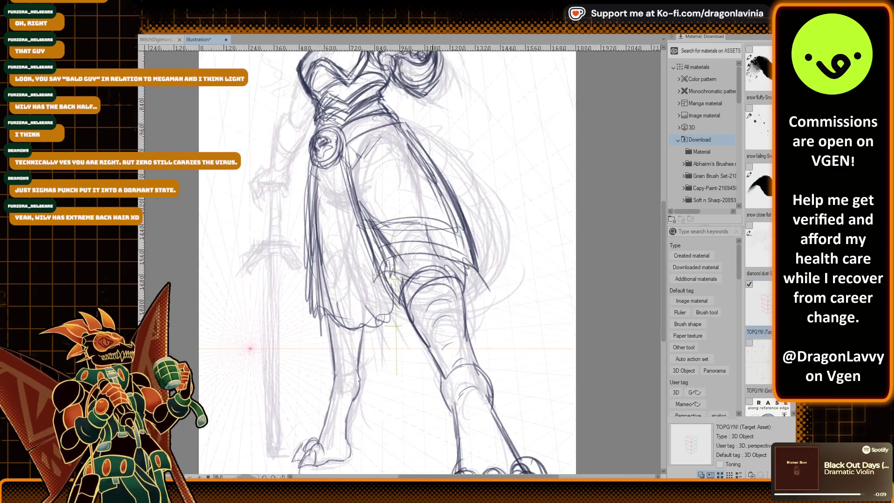
Erase the stray skirt strokes, enlarge the brush, and redraw the skirt lines.
scroll(382, 162, down, 2)
scroll(381, 162, up, 2)
scroll(382, 162, up, 2)
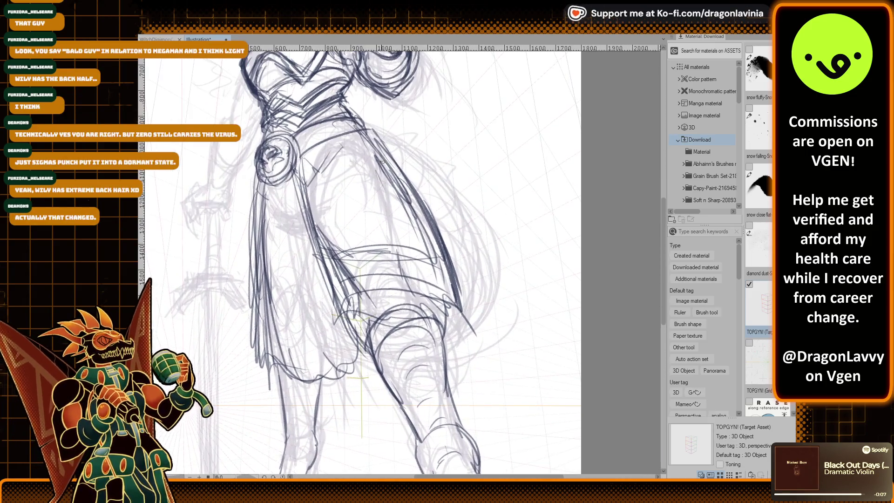
drag(336, 261, 409, 253)
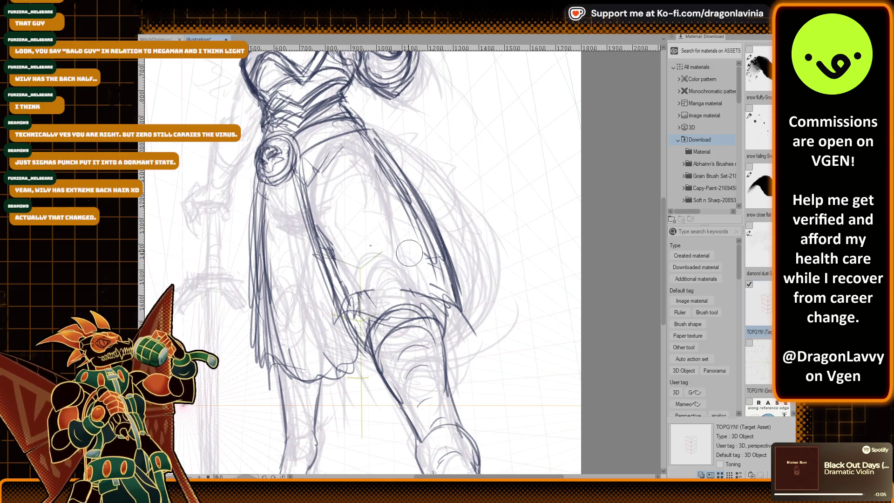
key(bracketright)
key(bracketright)
key(bracketright)
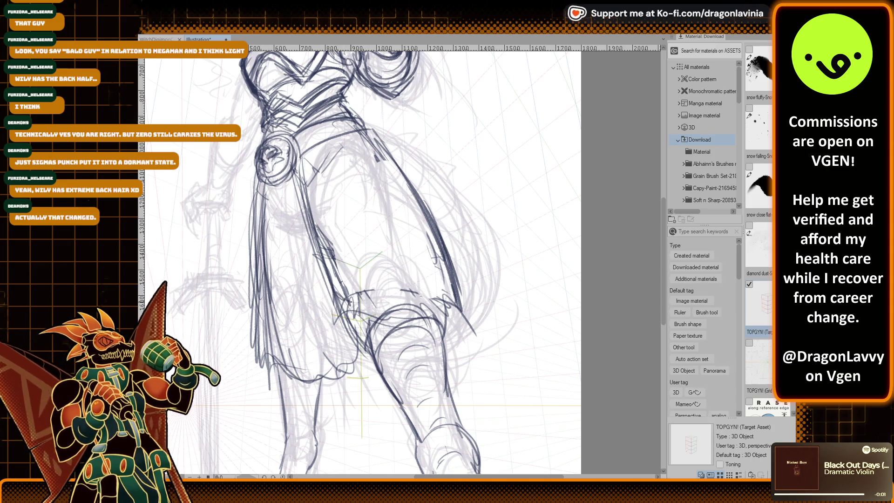
drag(424, 299, 430, 291)
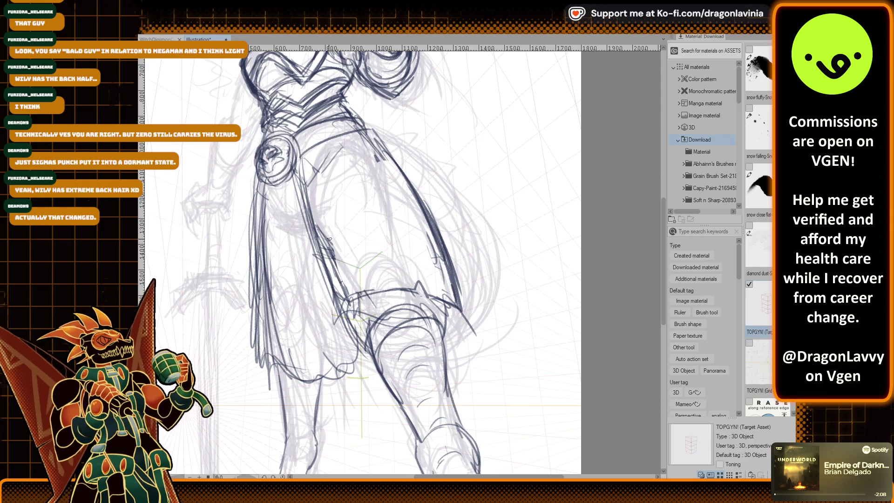
drag(326, 238, 427, 222)
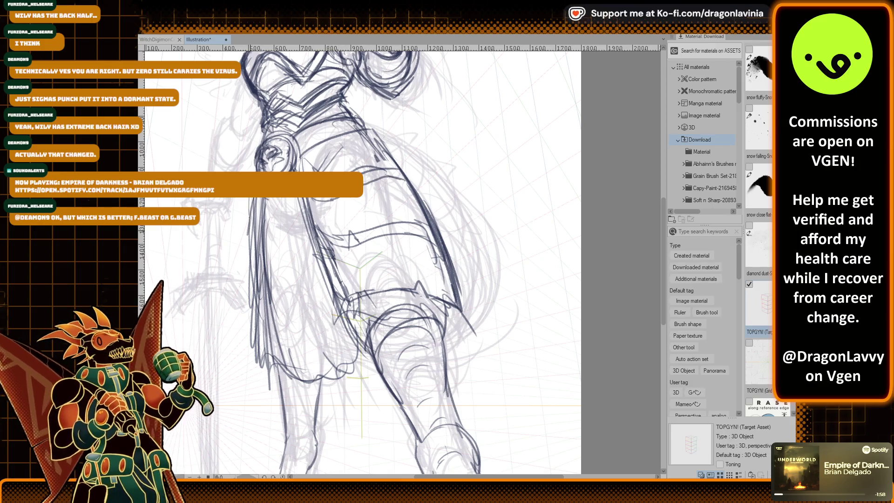
Ink the figure's left outline, its lower-left lines, and a line down the leg.
drag(248, 198, 256, 324)
drag(254, 263, 267, 375)
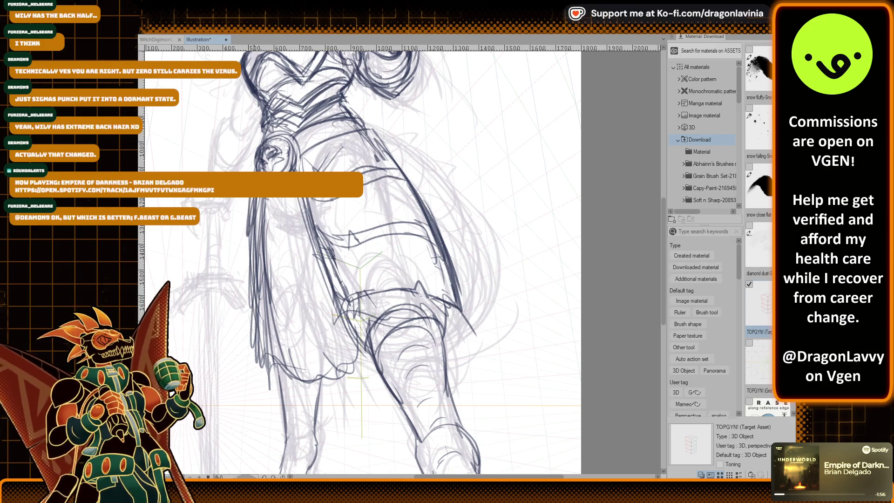
drag(254, 198, 258, 299)
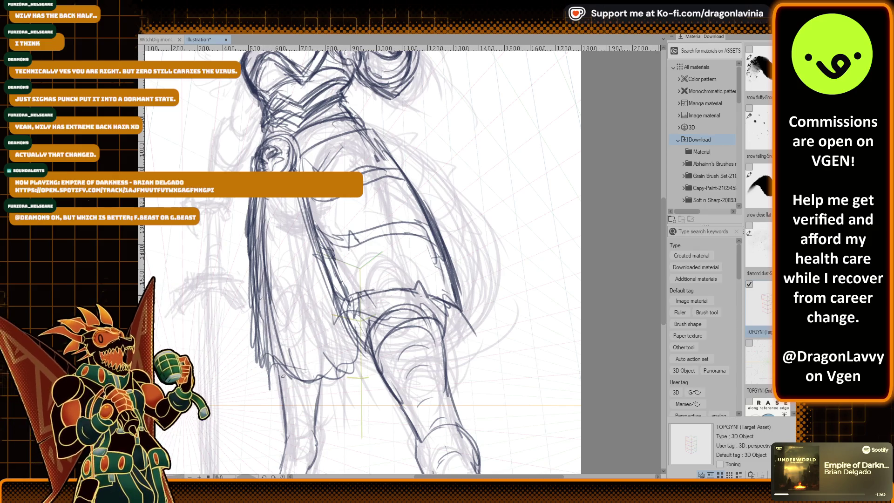
drag(282, 376, 293, 401)
drag(284, 338, 301, 410)
mouse_move(316, 350)
mouse_down()
mouse_move(343, 410)
mouse_move(354, 354)
mouse_up()
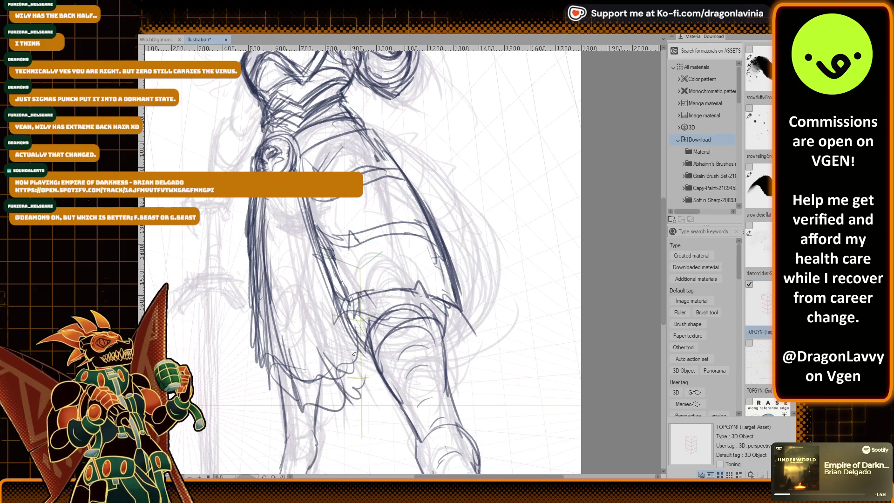
drag(343, 321, 372, 368)
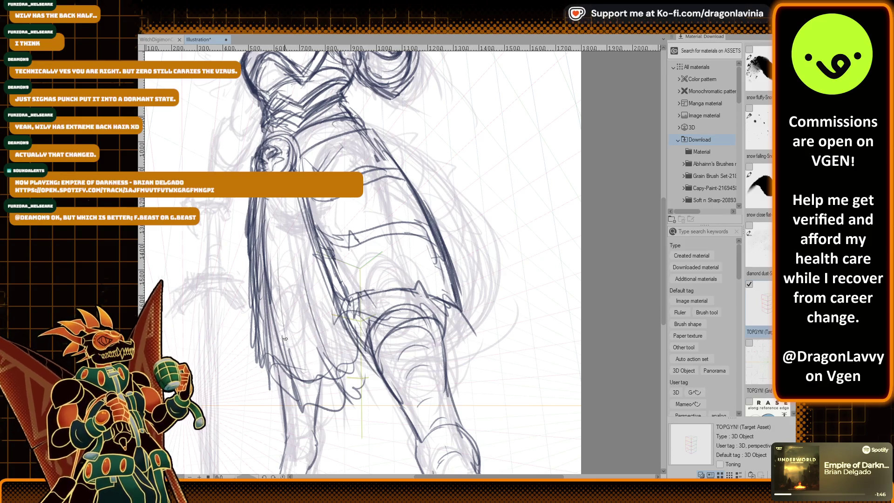
scroll(493, 114, up, 2)
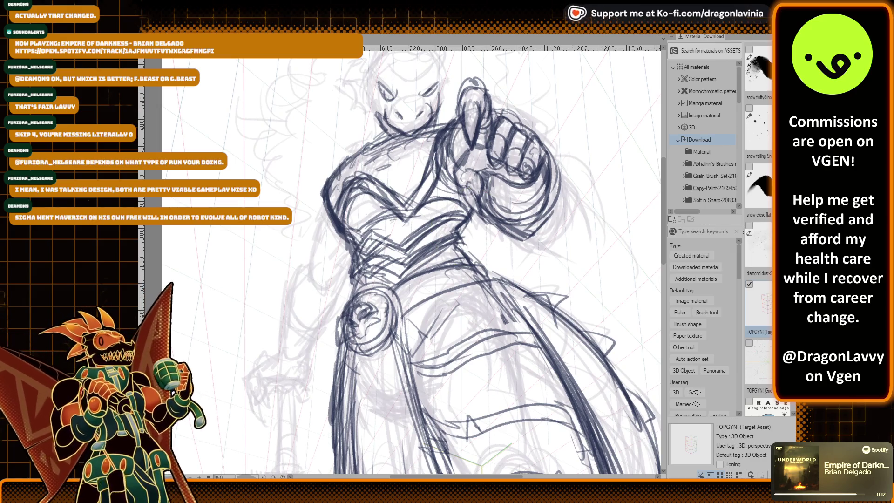
Lighten upper-chest strokes, then add lines around the shoulder, arm and left torso side.
mouse_move(436, 161)
mouse_down()
mouse_move(441, 143)
mouse_move(462, 149)
mouse_up()
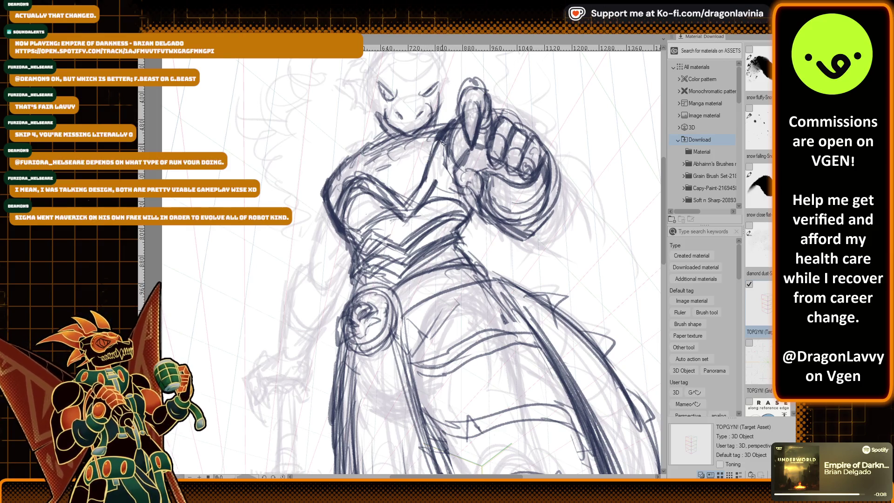
mouse_move(448, 145)
mouse_down()
mouse_move(446, 187)
mouse_move(458, 132)
mouse_move(458, 170)
mouse_up()
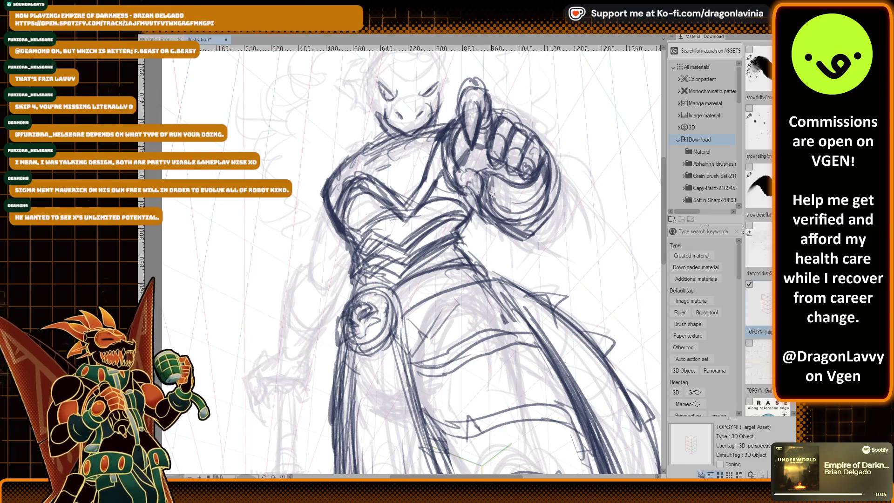
mouse_move(488, 232)
mouse_down()
mouse_move(467, 180)
mouse_move(532, 187)
mouse_up()
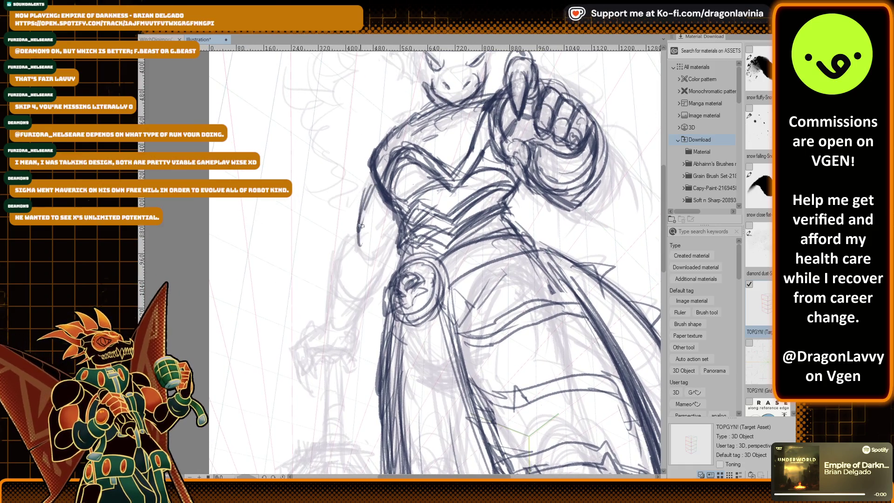
drag(352, 230, 335, 282)
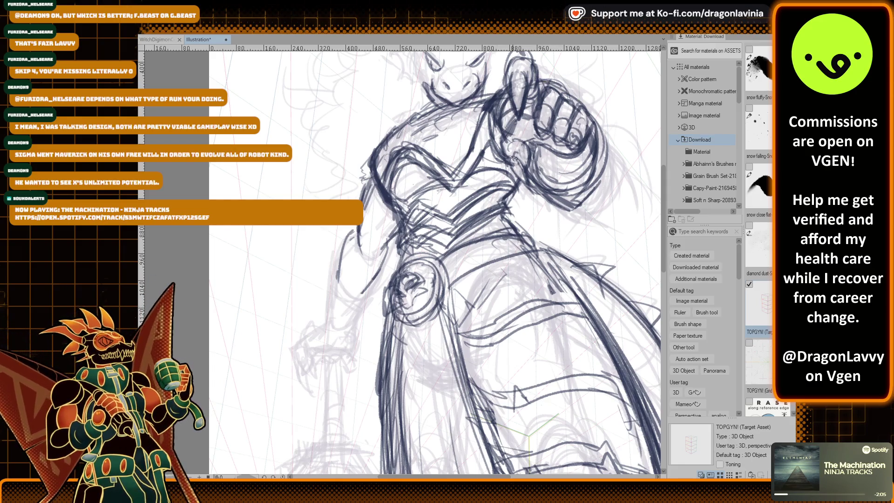
Ink the arm's outer edge and the wrist and fingers resting on the sword.
drag(514, 159, 540, 80)
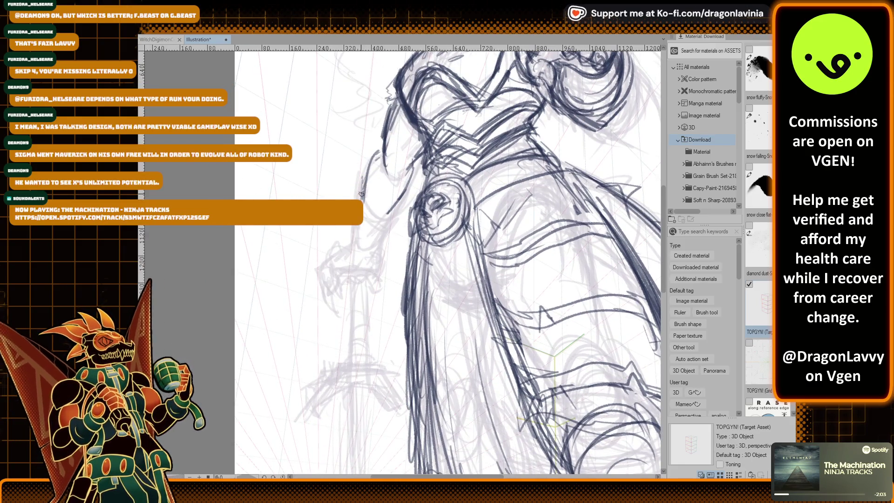
mouse_move(365, 173)
mouse_down()
mouse_move(360, 201)
mouse_move(368, 211)
mouse_up()
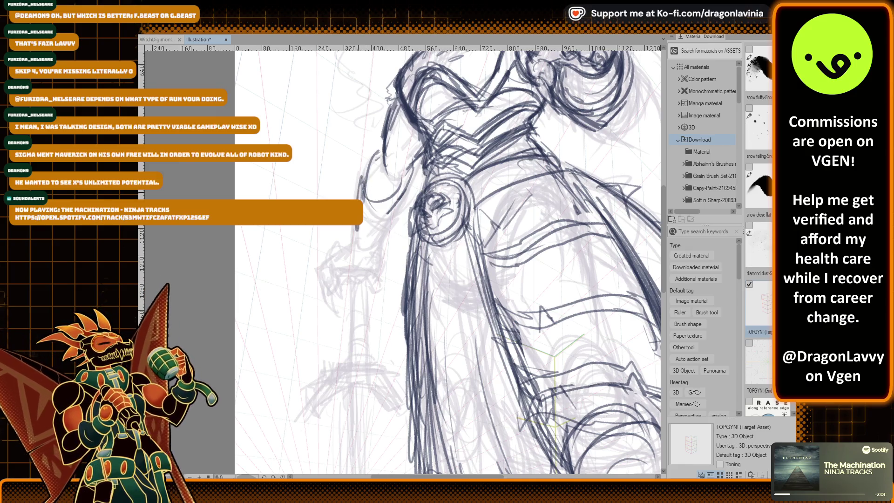
drag(362, 176, 358, 235)
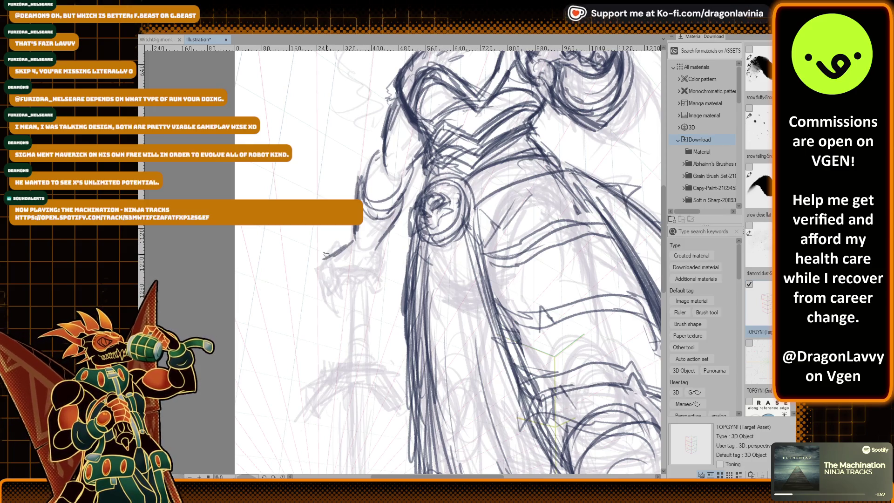
mouse_move(323, 259)
mouse_down()
mouse_move(350, 247)
mouse_move(371, 270)
mouse_up()
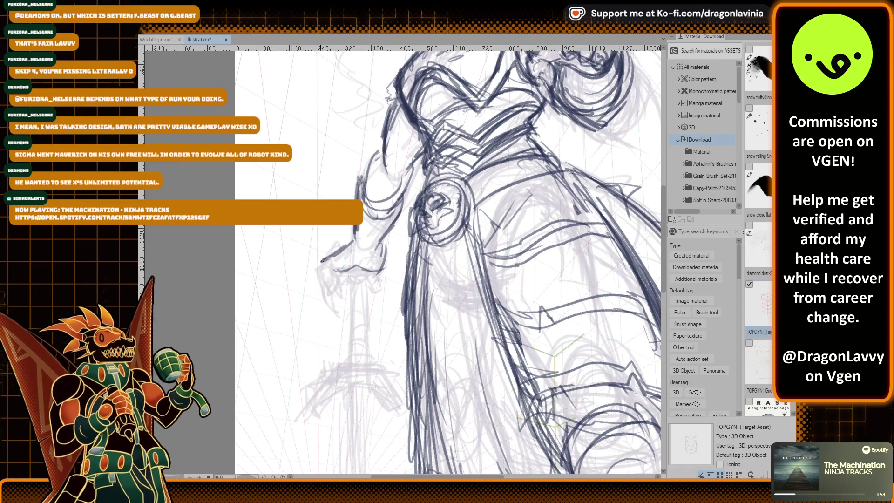
mouse_move(317, 283)
mouse_down()
mouse_move(338, 306)
mouse_move(366, 257)
mouse_up()
Draw both edges of the sword grip, extending them downward.
scroll(336, 252, up, 3)
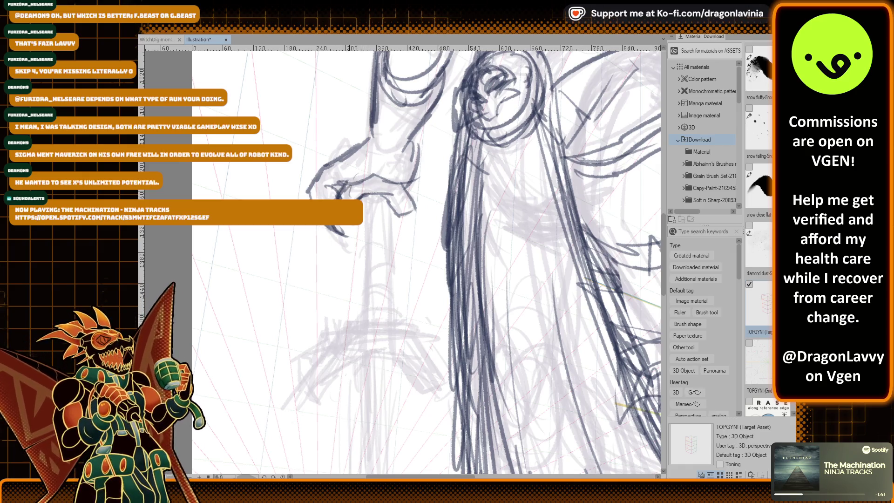
drag(368, 195, 364, 326)
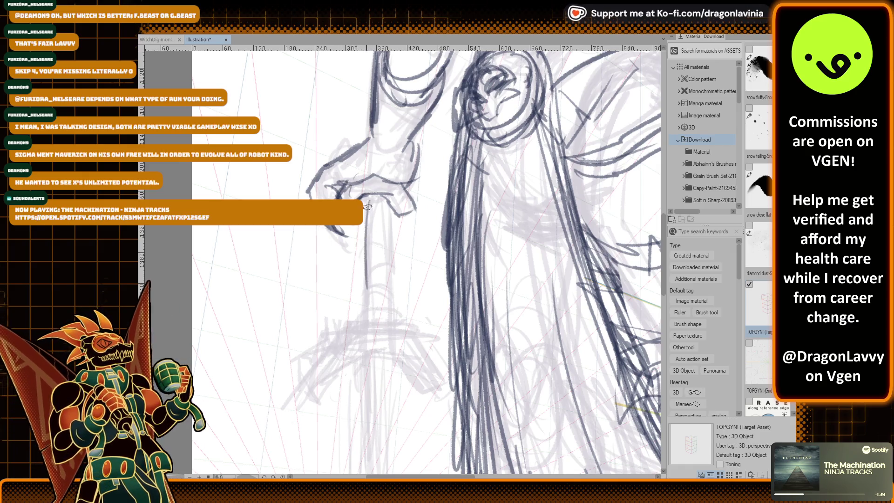
drag(389, 203, 385, 278)
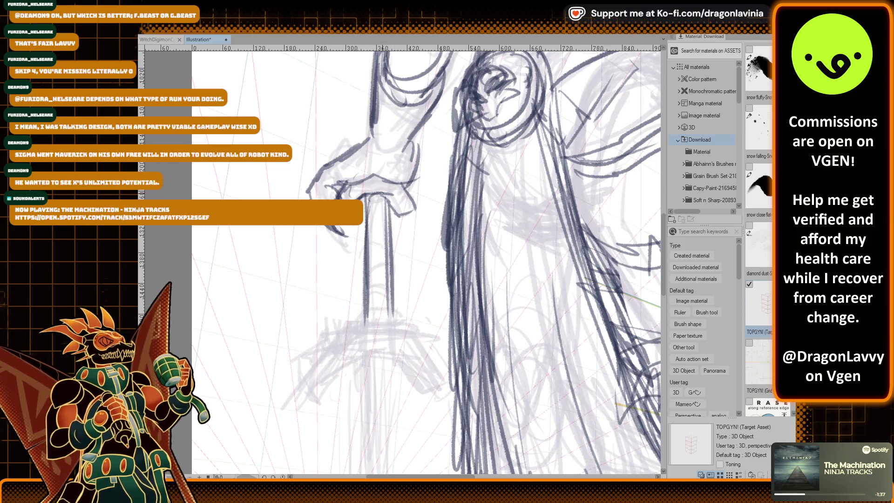
drag(388, 200, 389, 314)
drag(389, 242, 389, 334)
scroll(389, 334, down, 5)
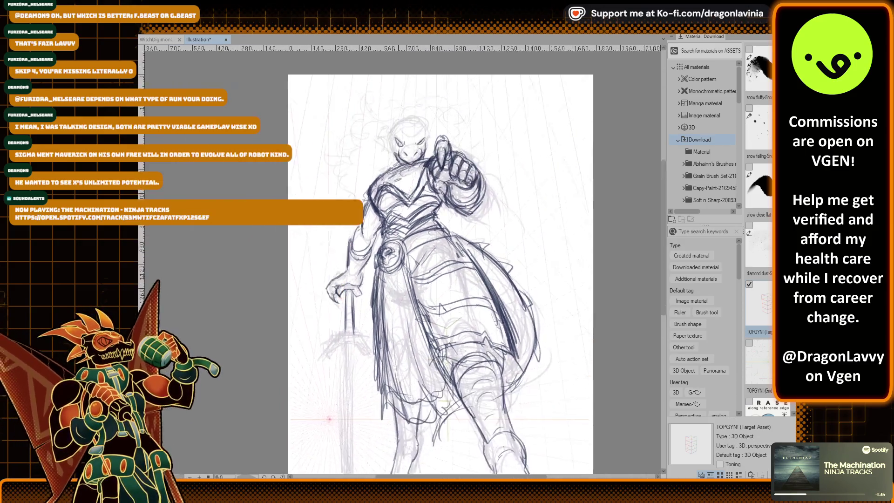
drag(301, 271, 295, 319)
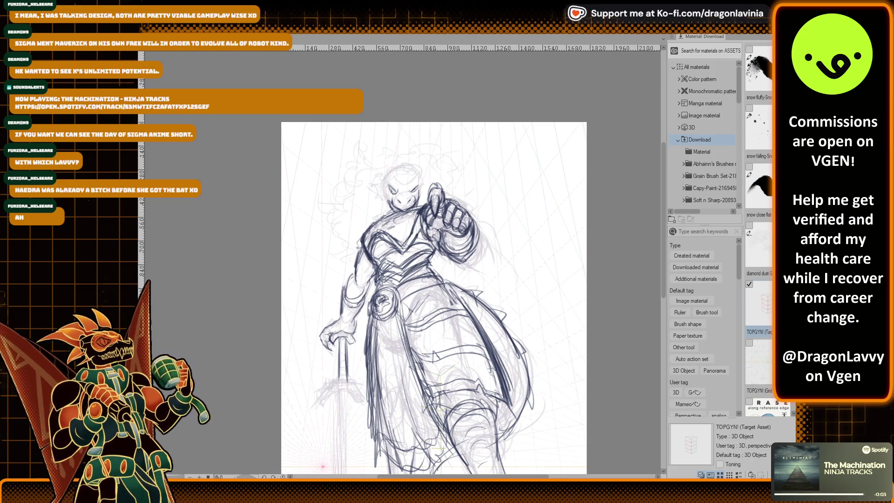
key(ctrl+plus)
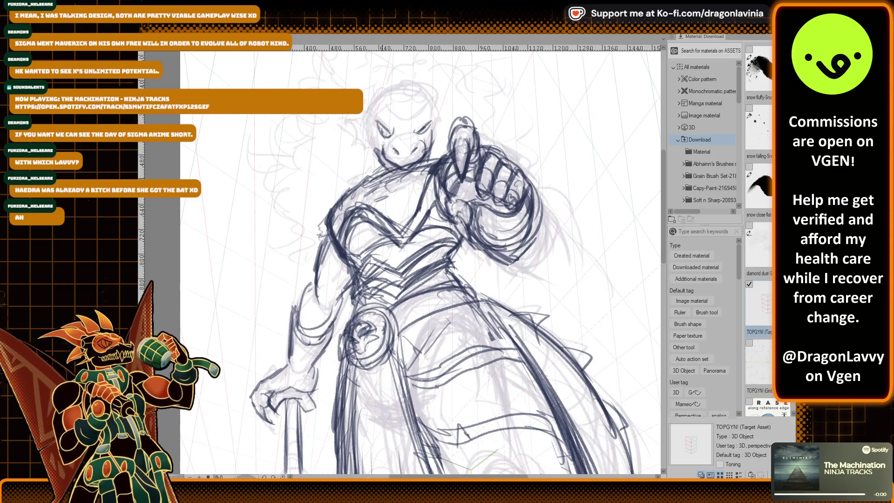
Ink the spiky fin outline beside the dragon's head.
scroll(401, 154, down, 5)
scroll(414, 103, up, 4)
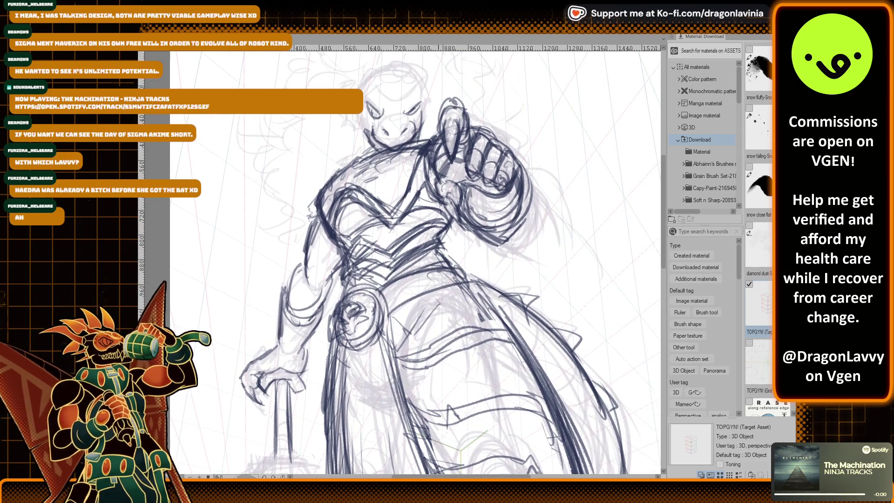
scroll(414, 103, up, 3)
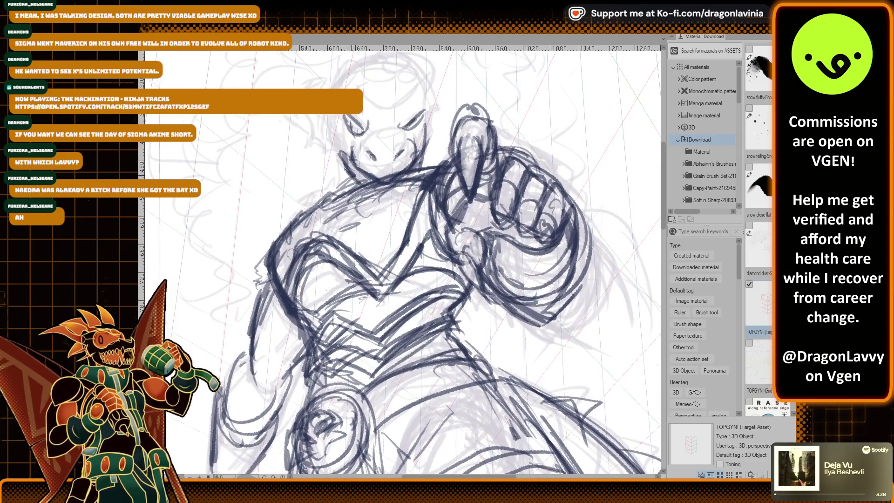
scroll(410, 145, up, 2)
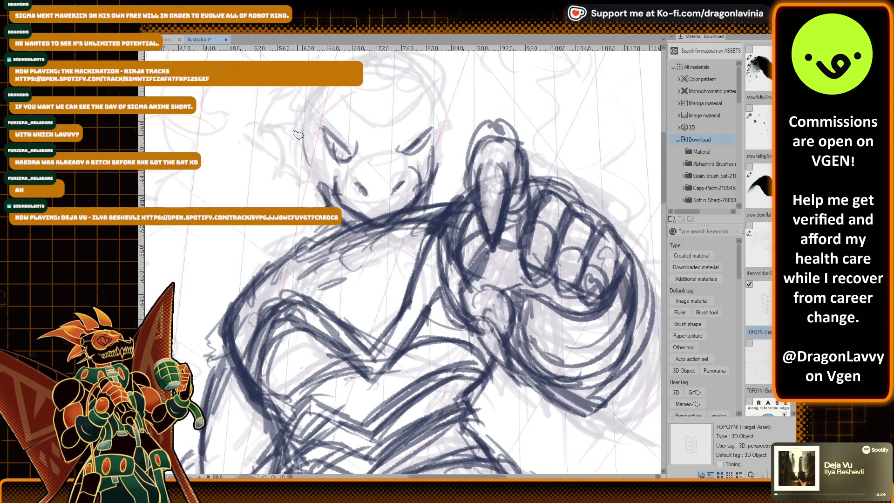
drag(300, 126, 265, 133)
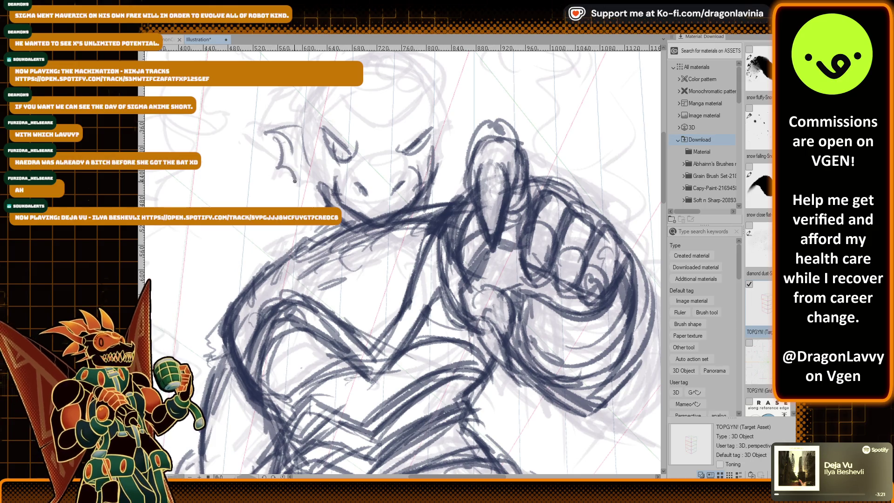
drag(277, 169, 323, 174)
drag(454, 121, 443, 140)
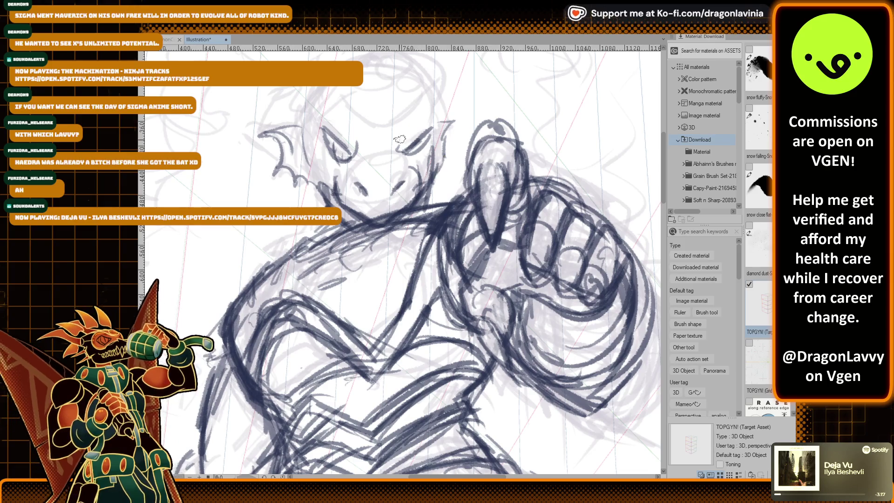
Sketch curly hair outlines down the left side of the head.
drag(367, 104, 380, 141)
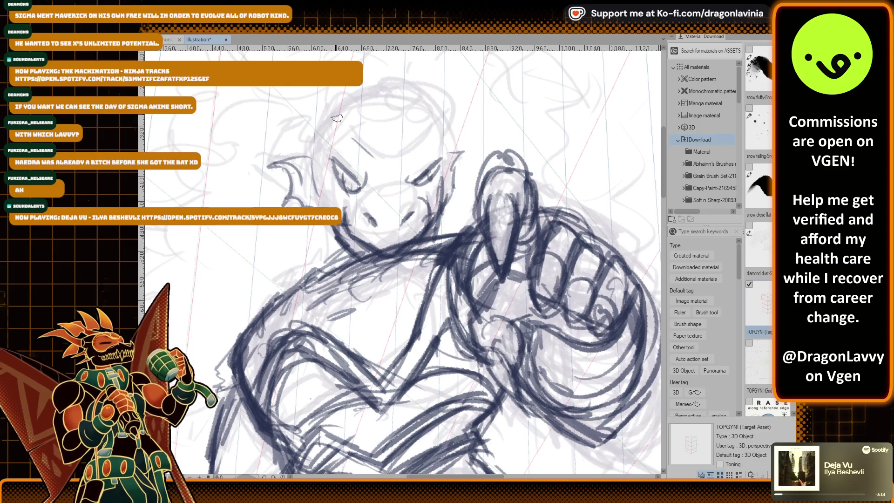
scroll(337, 118, down, 3)
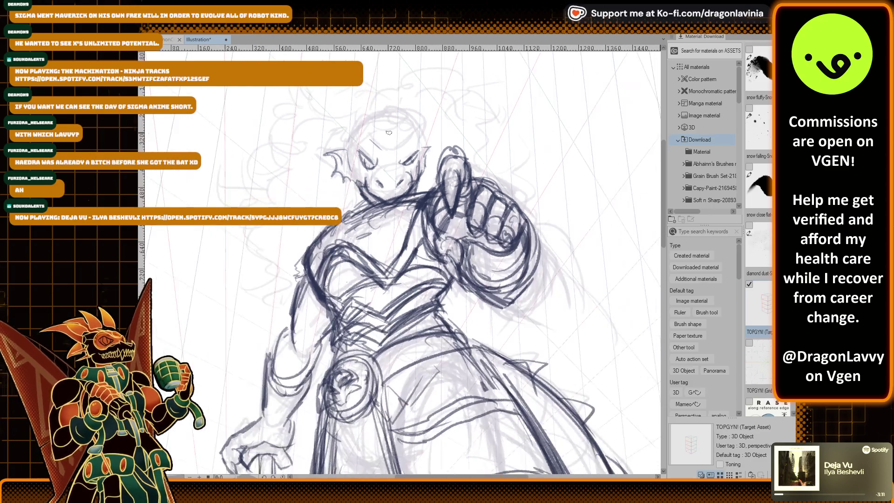
drag(389, 133, 422, 188)
mouse_move(336, 140)
mouse_down()
mouse_move(294, 212)
mouse_move(246, 254)
mouse_up()
mouse_move(279, 281)
mouse_down()
mouse_move(259, 321)
mouse_move(284, 325)
mouse_up()
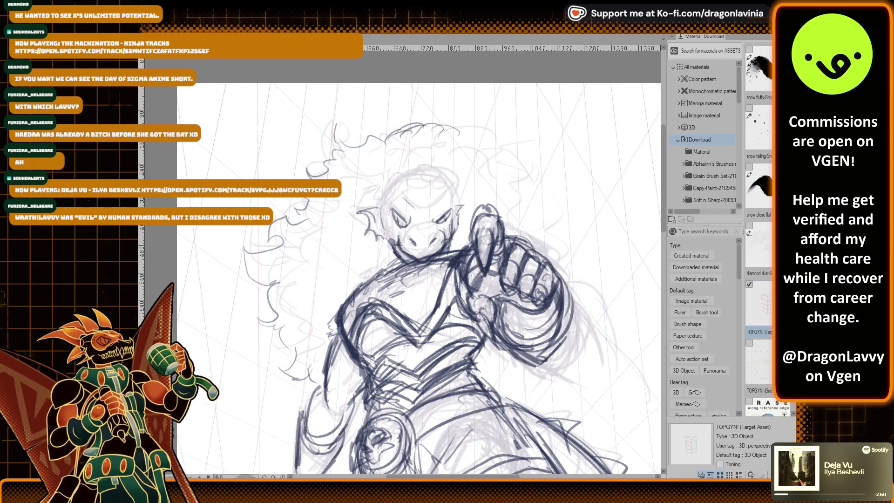
scroll(389, 212, up, 3)
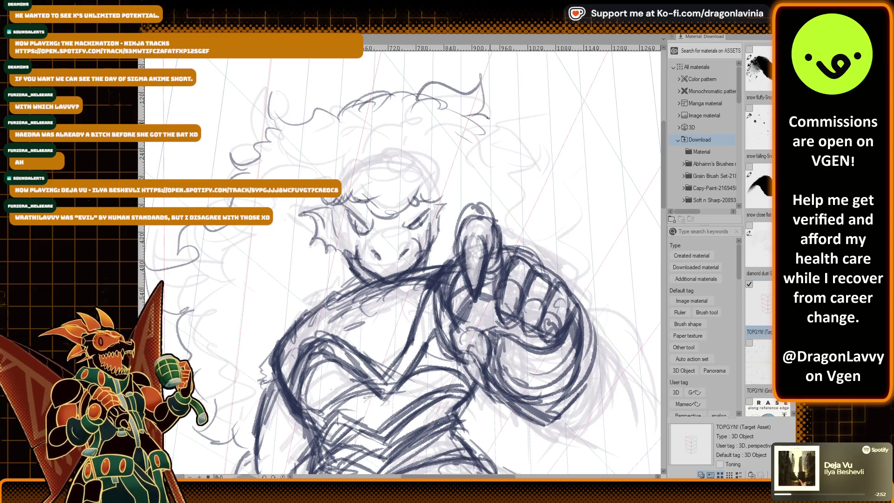
scroll(552, 225, down, 2)
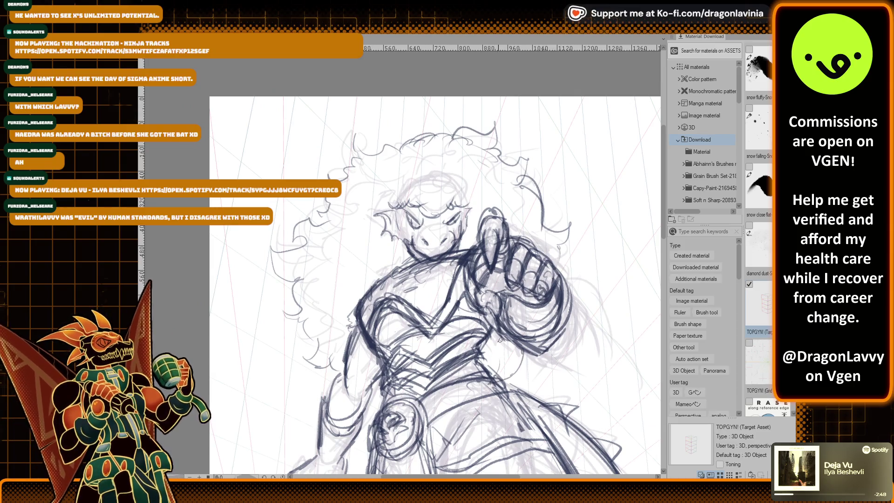
scroll(297, 303, up, 3)
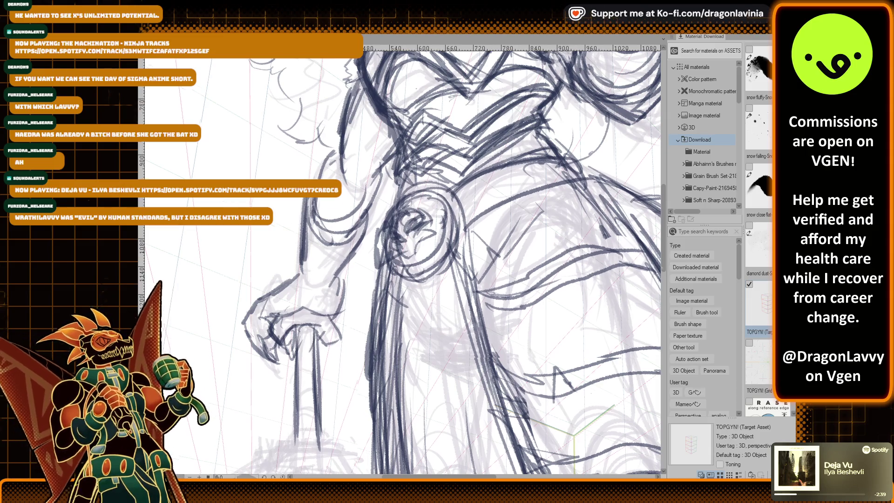
Ink the sword grip's vertical edge and its wrap bands.
scroll(313, 339, up, 2)
drag(317, 322, 325, 217)
drag(303, 179, 305, 302)
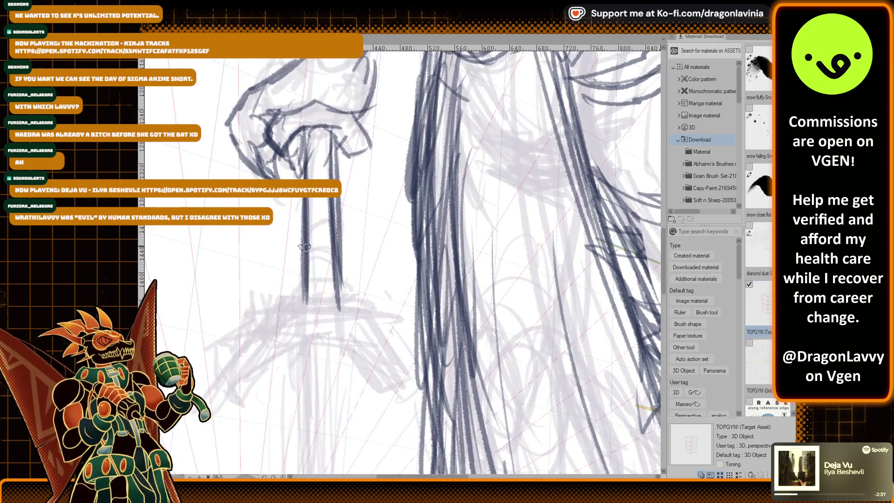
drag(307, 209, 336, 261)
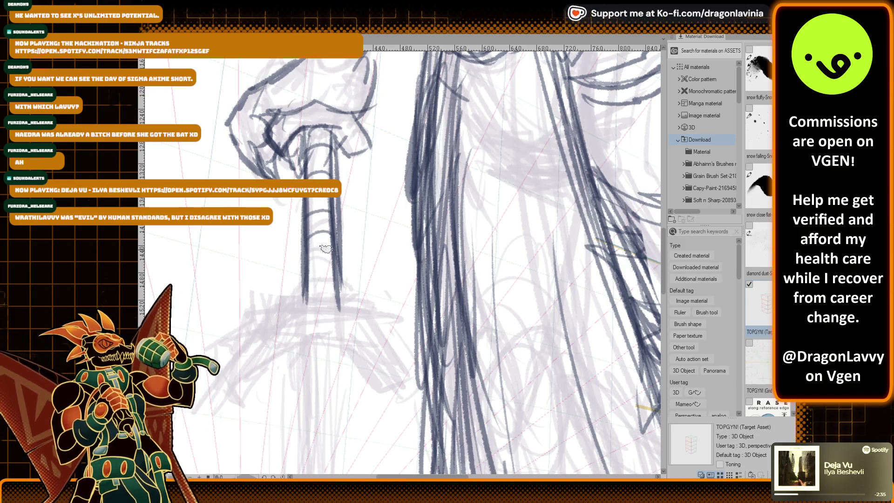
Outline the angled crossguard below the grip and close its right end.
mouse_move(276, 305)
mouse_down()
mouse_move(215, 374)
mouse_move(257, 325)
mouse_move(343, 302)
mouse_move(373, 308)
mouse_move(386, 296)
mouse_move(402, 379)
mouse_up()
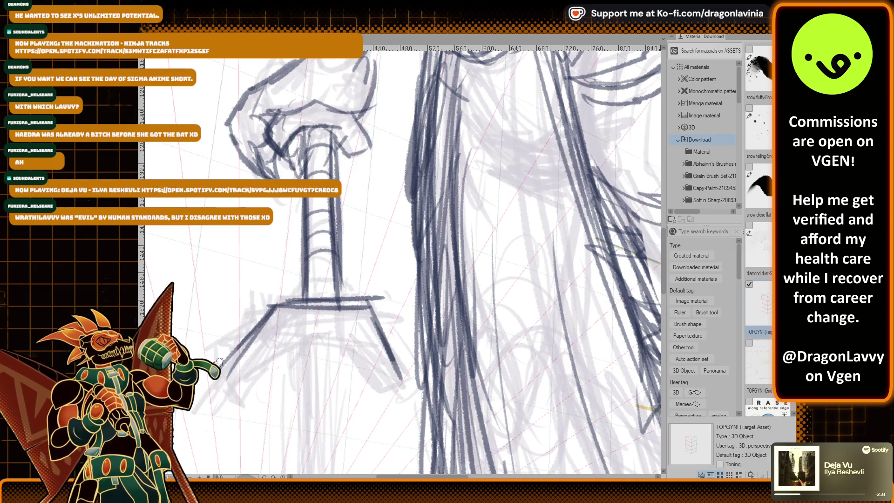
mouse_move(249, 383)
mouse_down()
mouse_move(298, 327)
mouse_move(354, 328)
mouse_move(375, 372)
mouse_move(397, 380)
mouse_move(373, 313)
mouse_up()
mouse_move(302, 300)
mouse_down()
mouse_move(261, 317)
mouse_move(221, 365)
mouse_move(303, 316)
mouse_up()
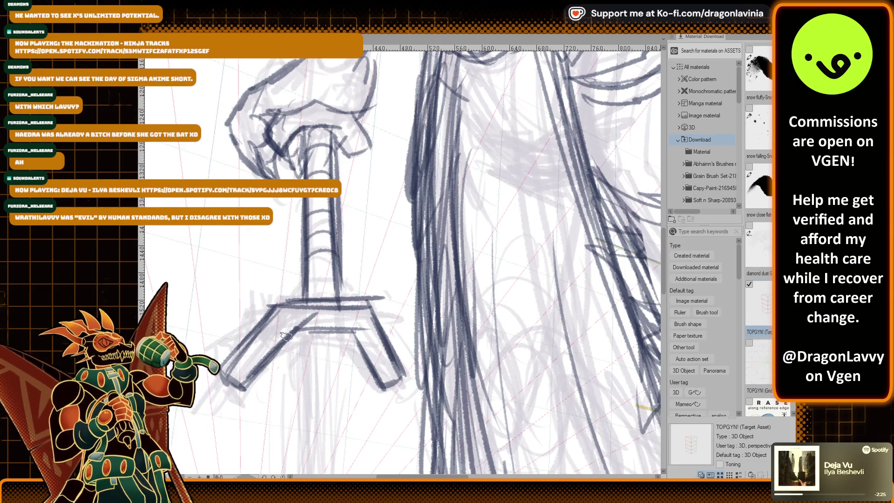
scroll(400, 140, down, 3)
scroll(399, 140, down, 2)
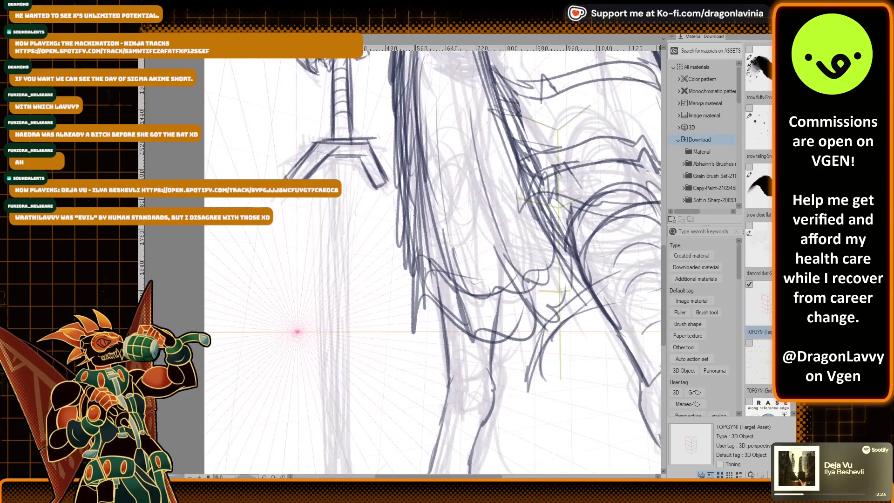
Trace the blade's left and right edges downward from the crossguard.
scroll(368, 196, down, 2)
drag(362, 208, 360, 316)
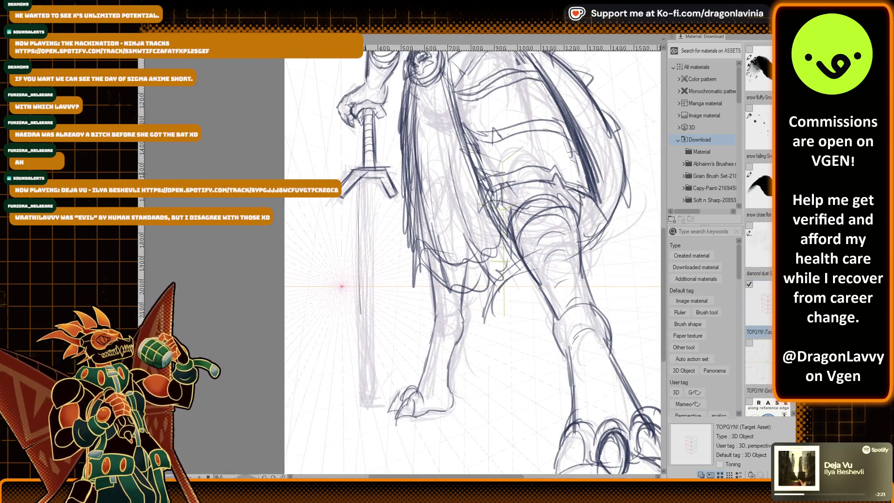
drag(362, 180, 364, 336)
drag(360, 239, 366, 384)
drag(374, 188, 375, 357)
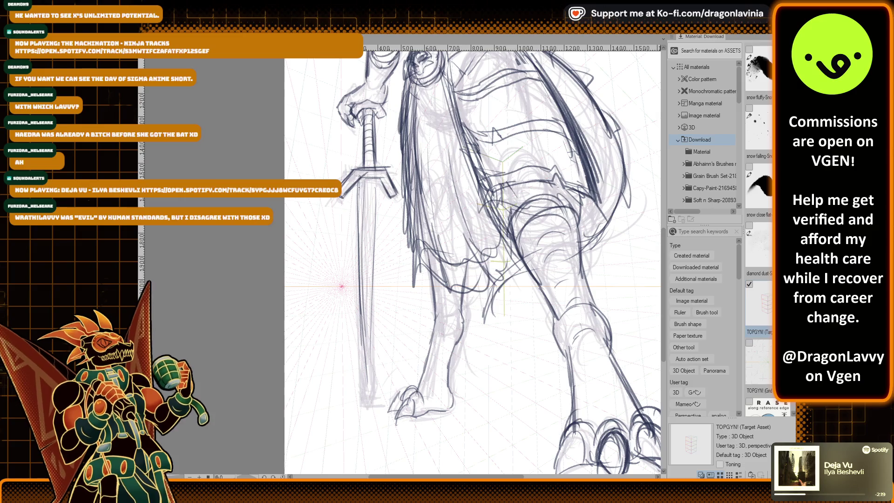
drag(360, 184, 364, 369)
drag(361, 298, 363, 403)
drag(377, 180, 379, 343)
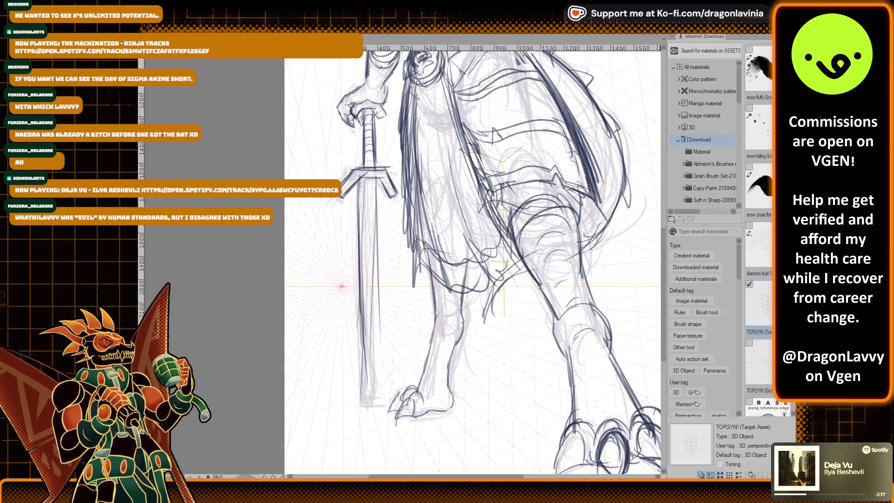
drag(363, 275, 356, 401)
drag(377, 178, 379, 379)
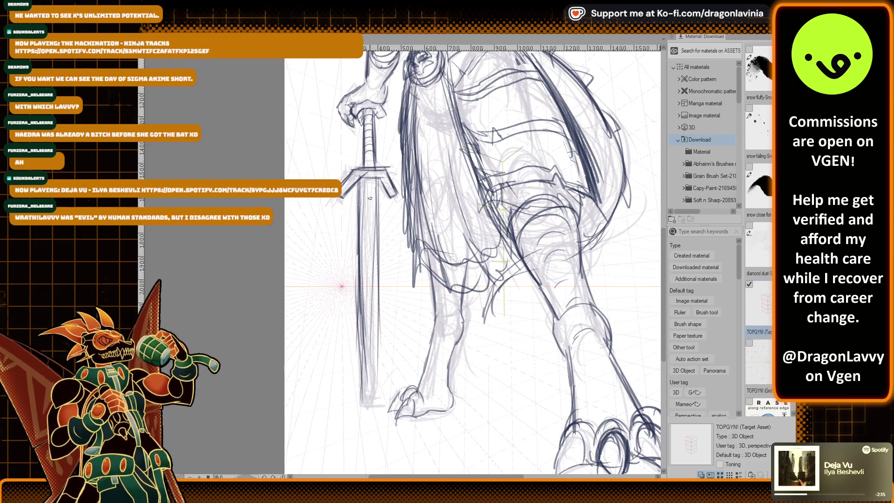
Reinforce both blade edges and ink the lower blade toward its point.
scroll(370, 198, up, 2)
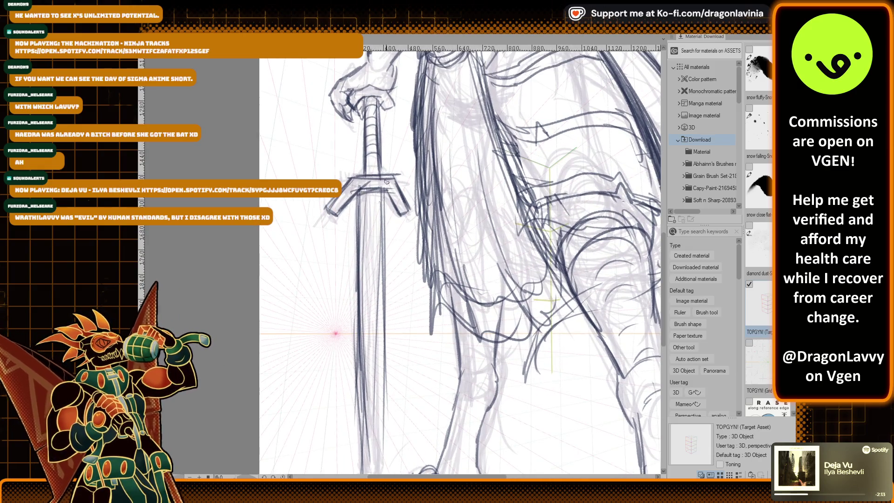
scroll(387, 182, down, 1)
drag(363, 176, 360, 406)
scroll(385, 295, down, 2)
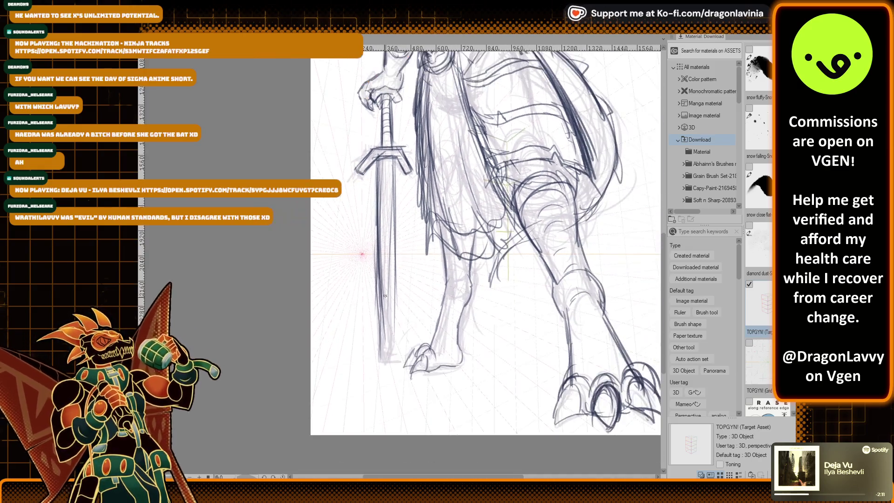
drag(393, 304, 390, 355)
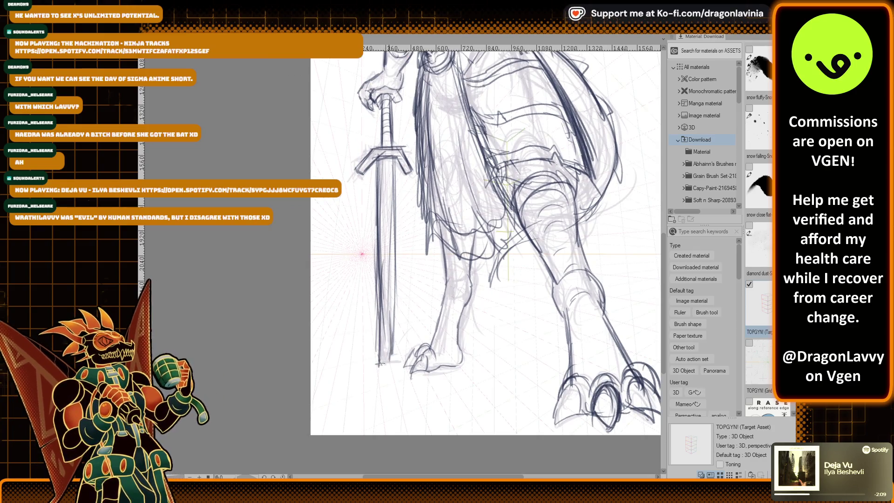
scroll(436, 321, right, 3)
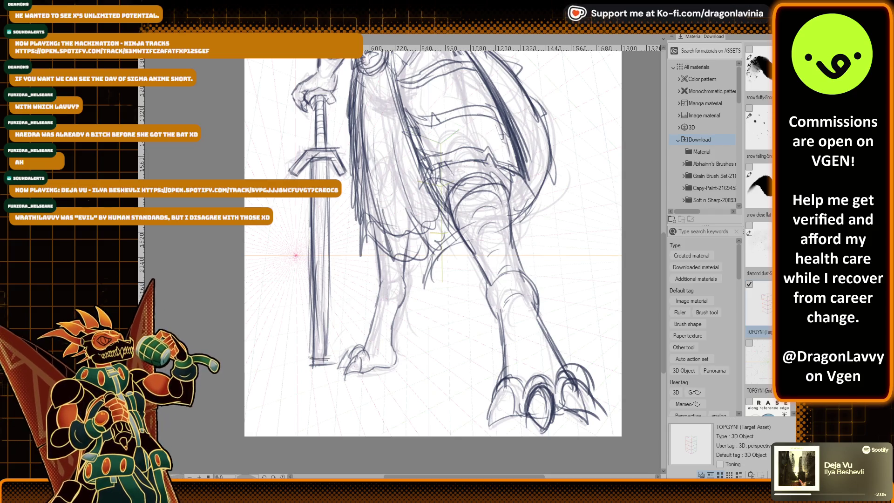
drag(310, 343, 312, 358)
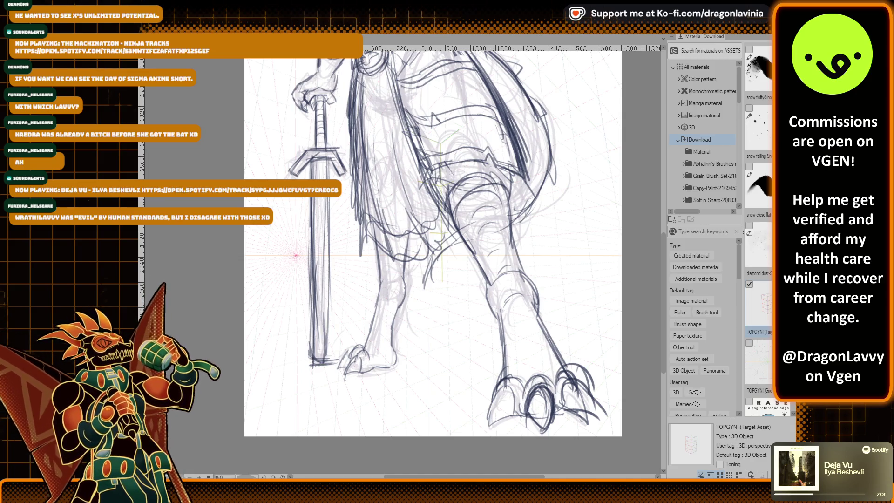
drag(320, 200, 322, 300)
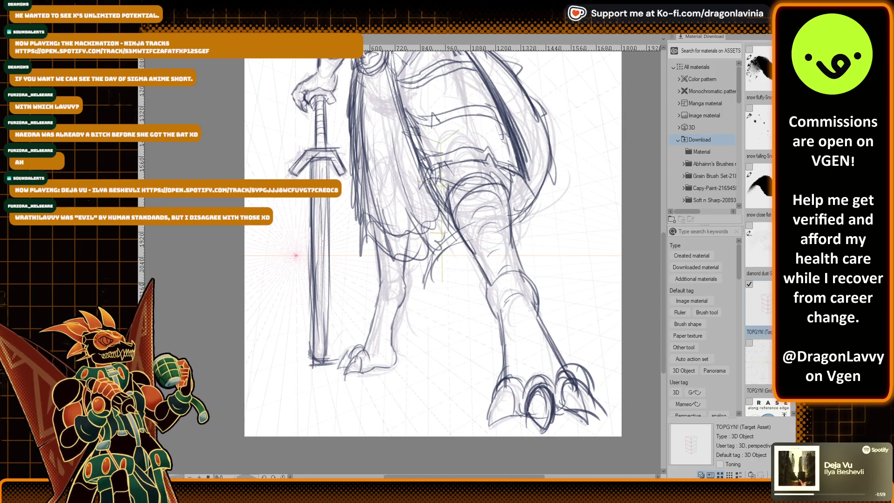
drag(321, 233, 323, 285)
mouse_move(309, 353)
mouse_down()
mouse_move(315, 198)
mouse_move(325, 315)
mouse_up()
scroll(331, 156, up, 5)
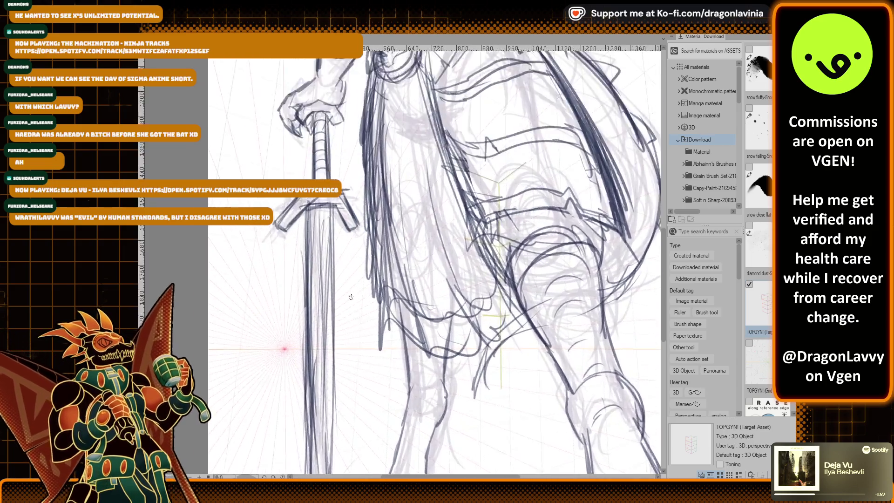
Ink the crossguard's top, lower and right edges, plus the blade edge below it.
drag(293, 255, 294, 292)
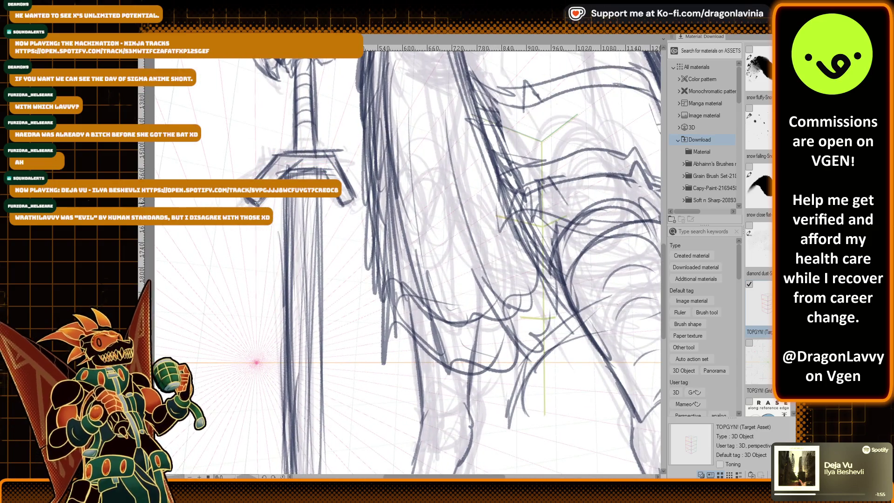
mouse_move(281, 152)
mouse_down()
mouse_move(263, 178)
mouse_move(324, 172)
mouse_up()
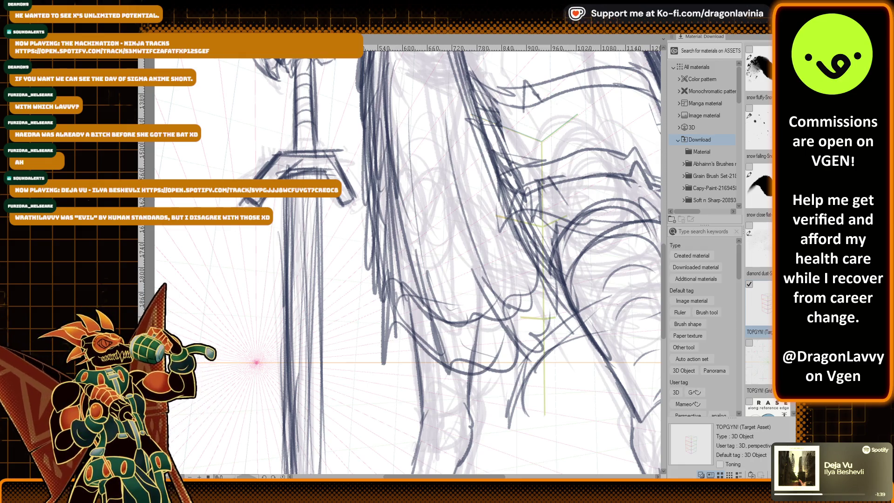
mouse_move(322, 161)
mouse_down()
mouse_move(285, 153)
mouse_move(328, 151)
mouse_move(258, 170)
mouse_move(248, 202)
mouse_move(275, 154)
mouse_up()
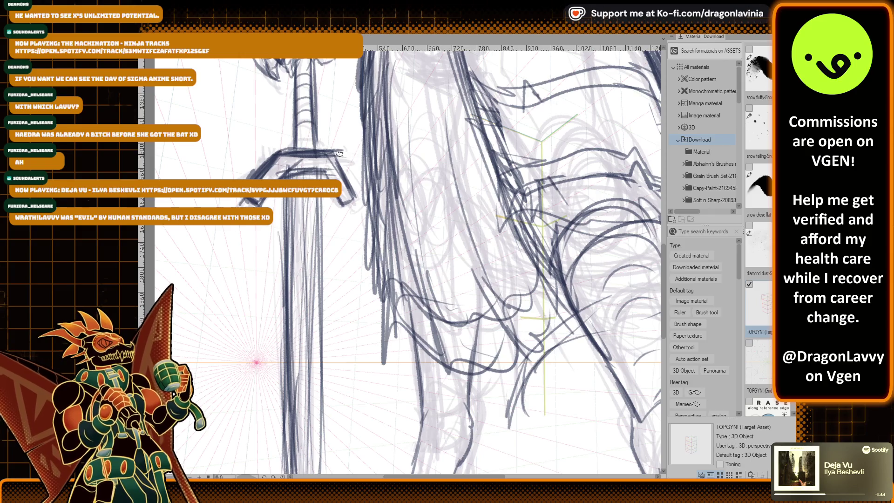
scroll(325, 109, up, 3)
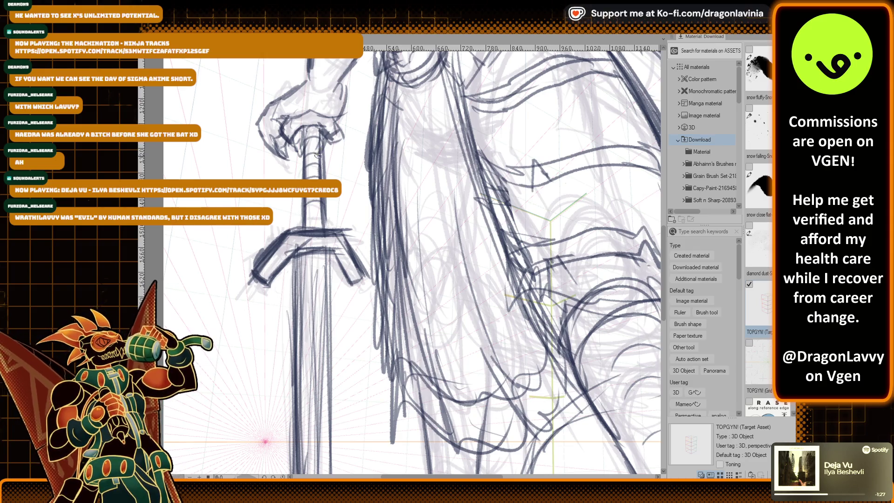
drag(282, 265, 328, 252)
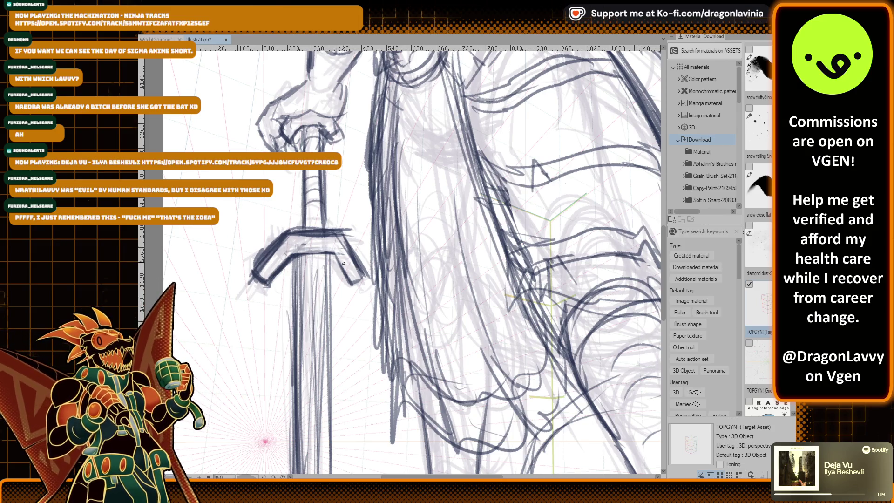
drag(331, 255, 347, 281)
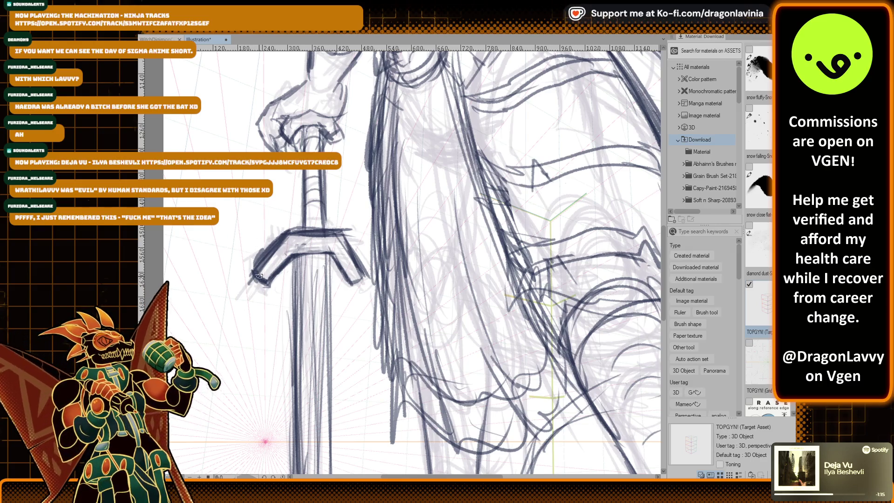
Adjust the brush size and go over the crossguard's left arm with bolder strokes.
drag(257, 275, 305, 227)
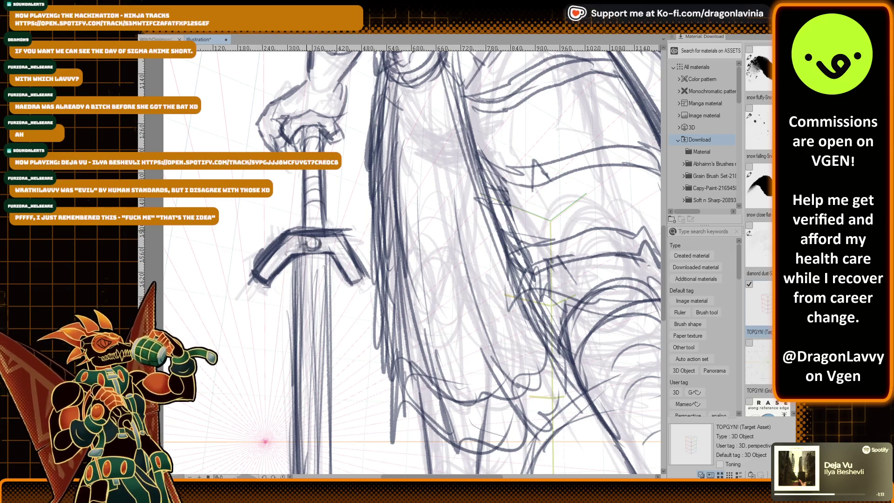
drag(279, 237, 250, 263)
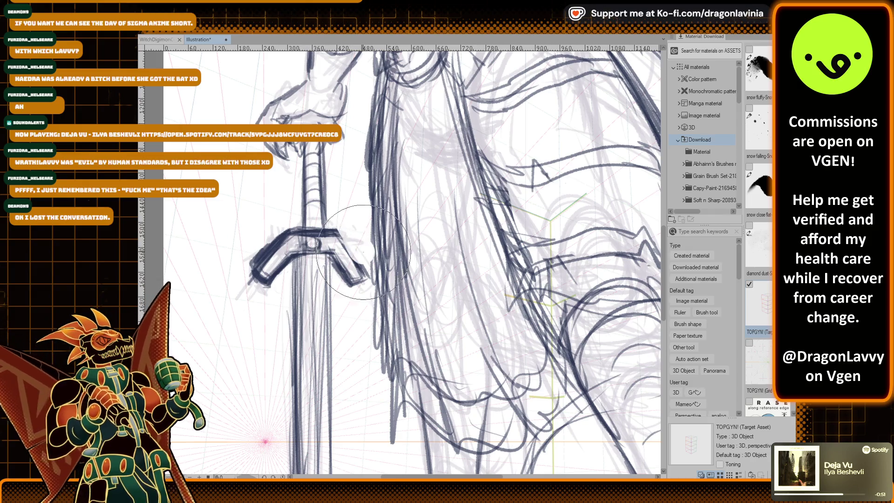
key(p)
key(e)
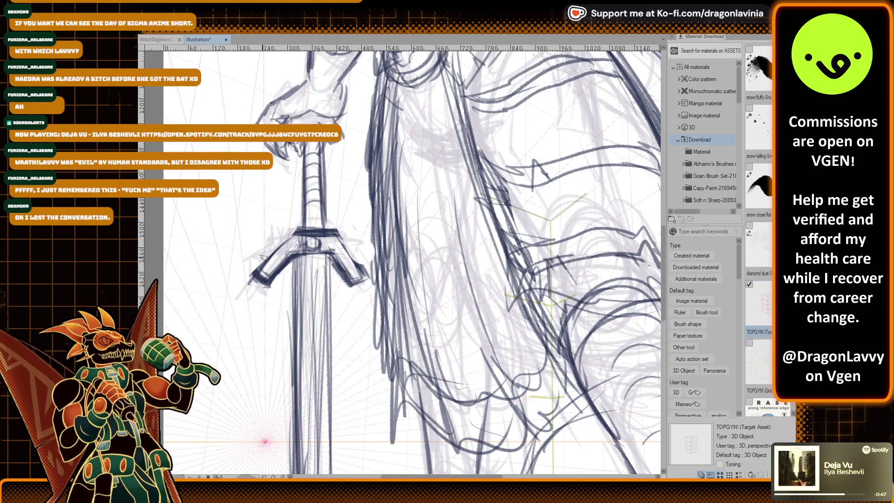
drag(246, 278, 278, 235)
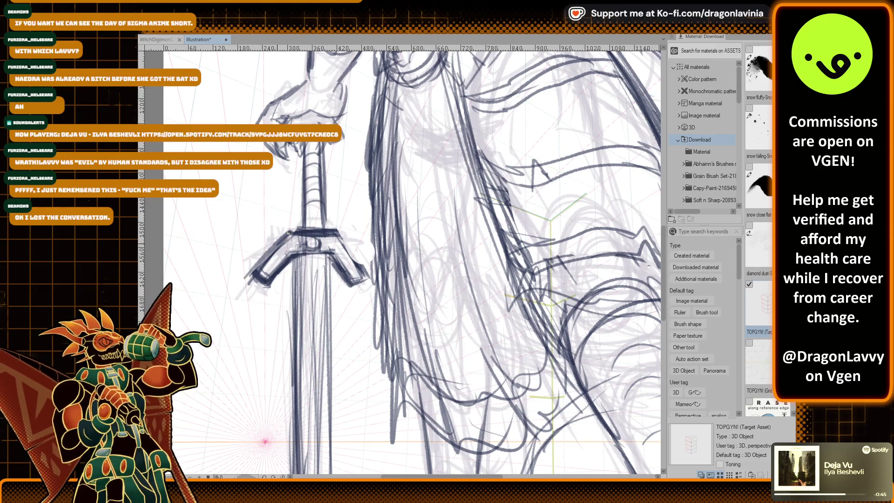
drag(254, 269, 286, 236)
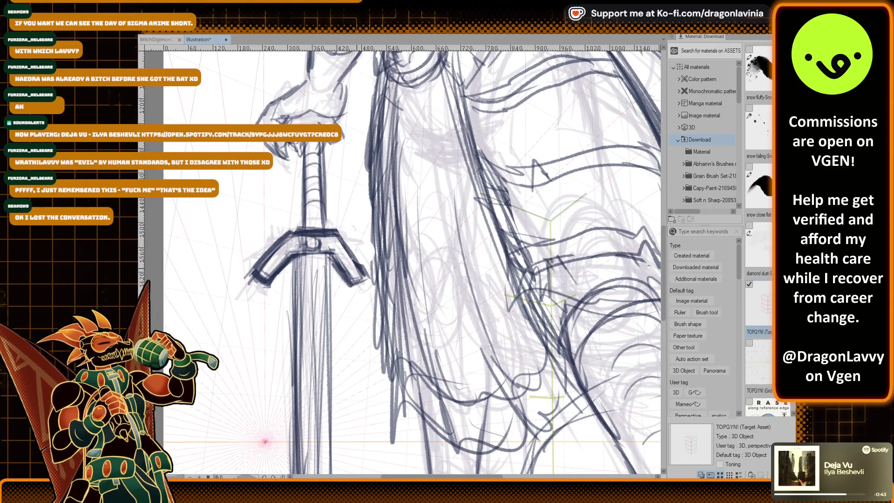
scroll(343, 251, down, 2)
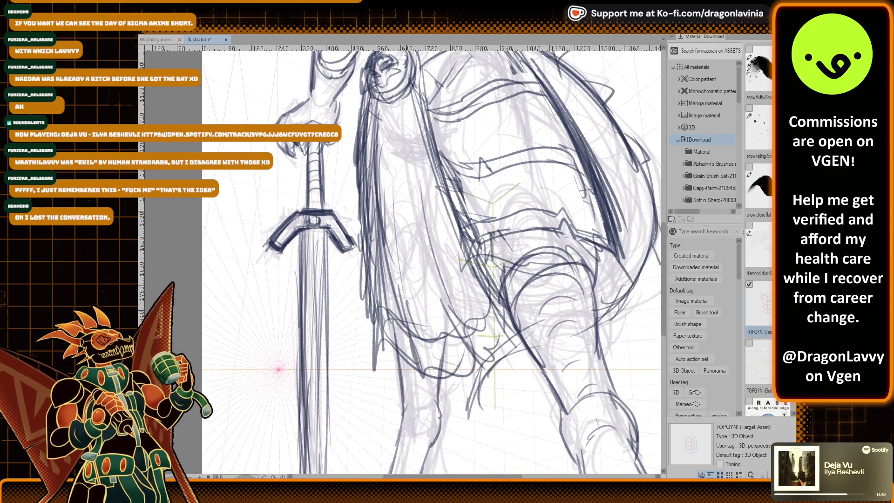
scroll(390, 211, down, 3)
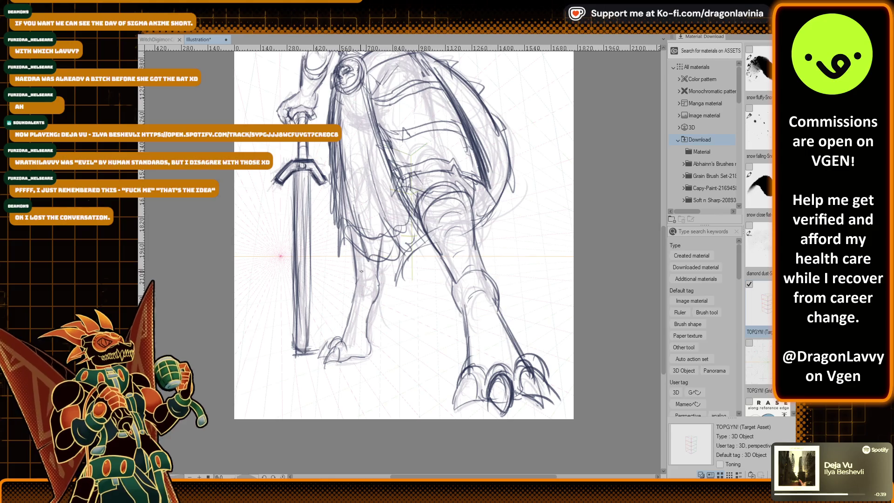
scroll(419, 186, up, 2)
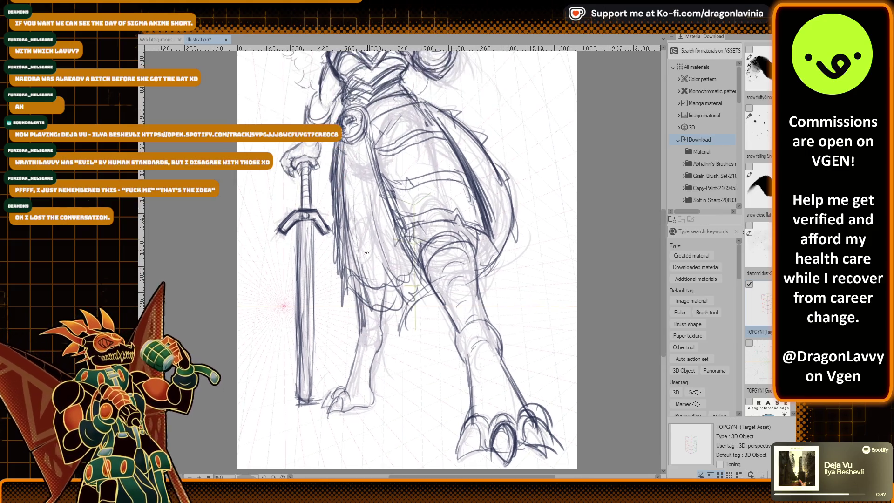
scroll(433, 164, up, 3)
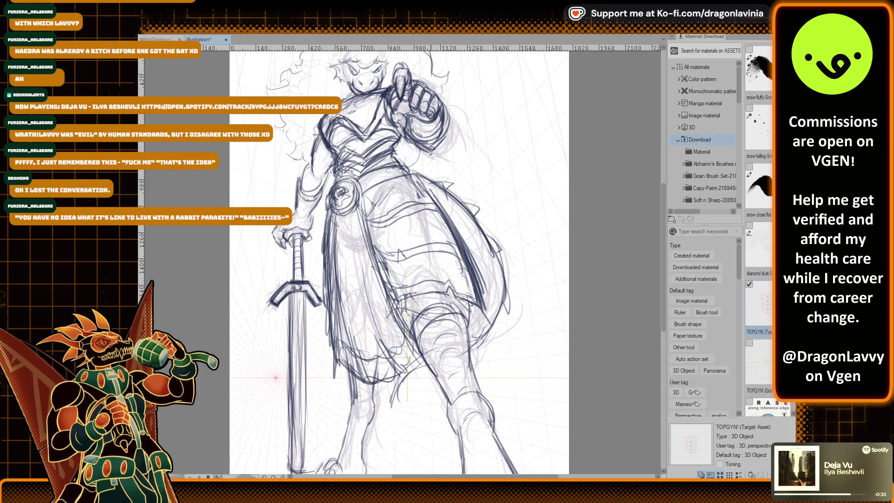
scroll(430, 153, up, 1)
scroll(431, 154, up, 2)
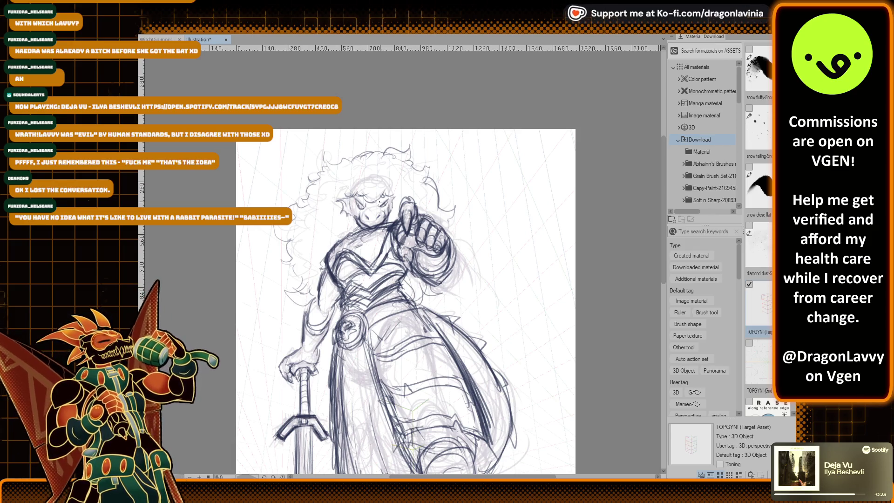
scroll(380, 201, up, 3)
scroll(391, 209, up, 2)
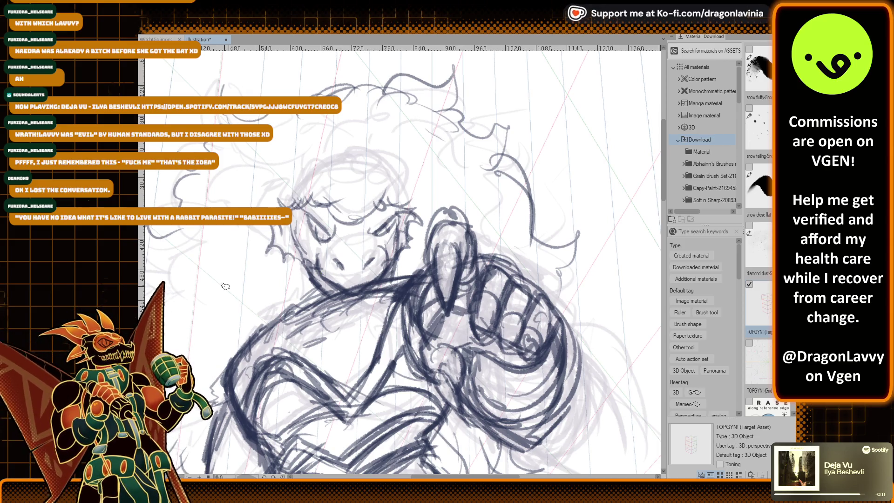
scroll(225, 289, down, 3)
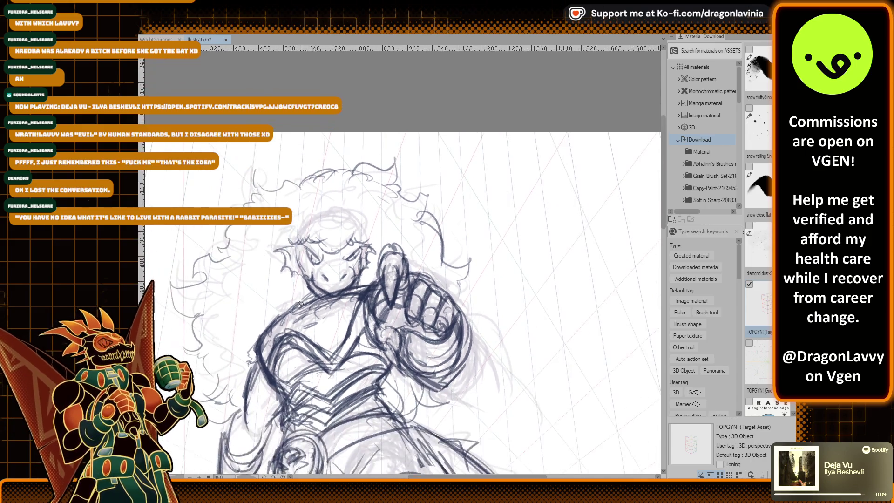
scroll(347, 238, down, 3)
scroll(348, 239, down, 5)
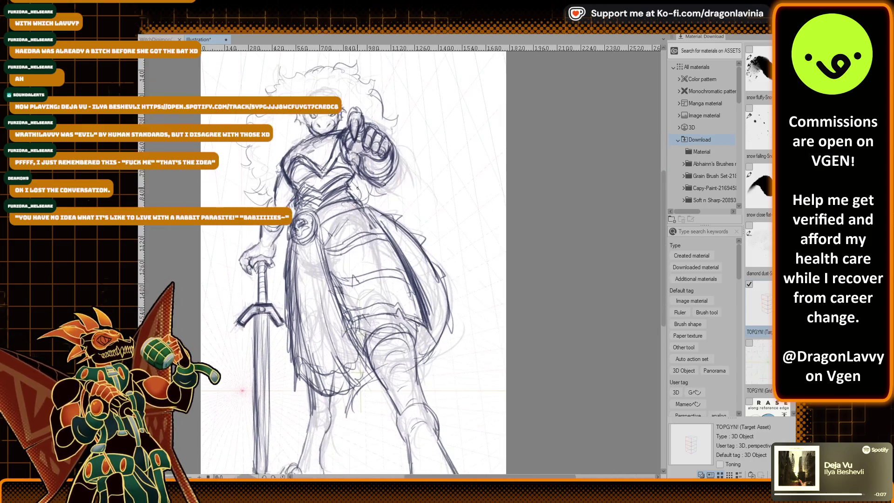
scroll(347, 239, down, 5)
scroll(347, 238, up, 3)
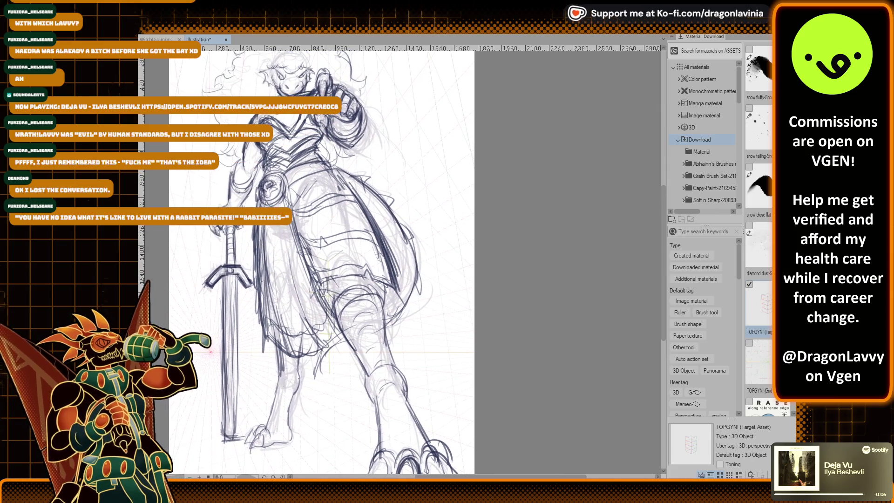
scroll(310, 305, up, 3)
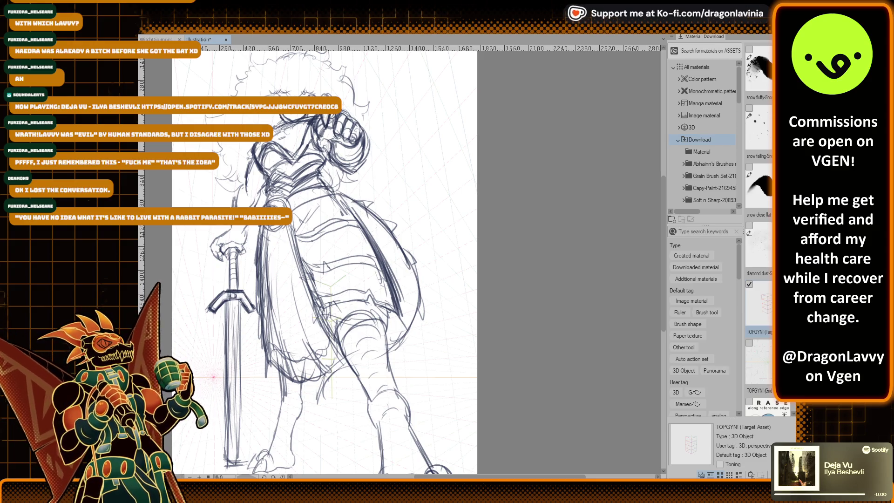
scroll(286, 196, down, 4)
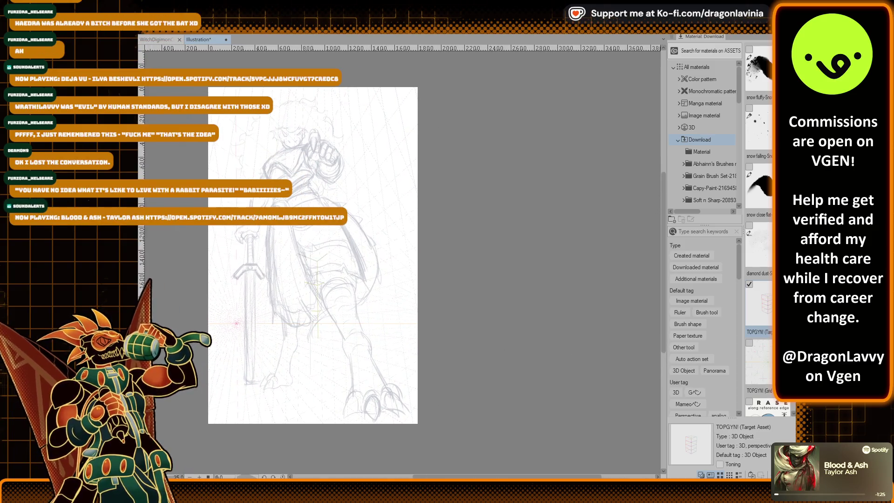
Transform the sketch layer slightly narrower and taller at the top, then commit it.
key(ctrl+t)
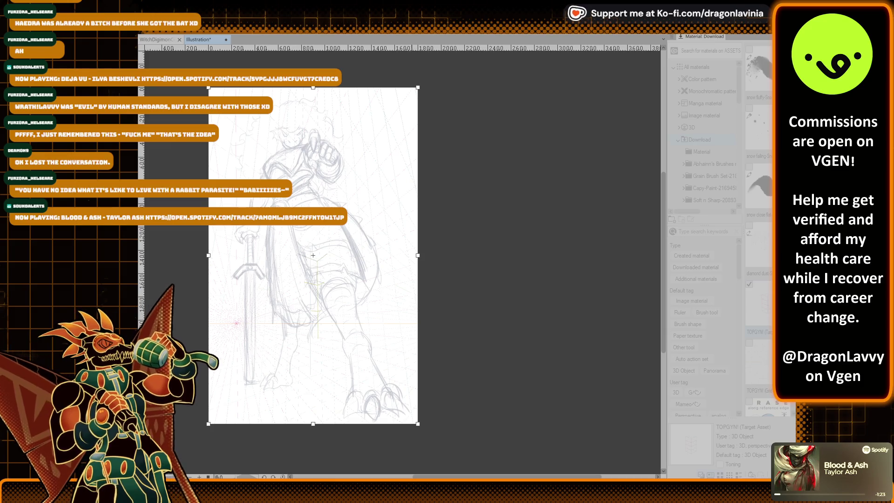
drag(425, 258, 423, 259)
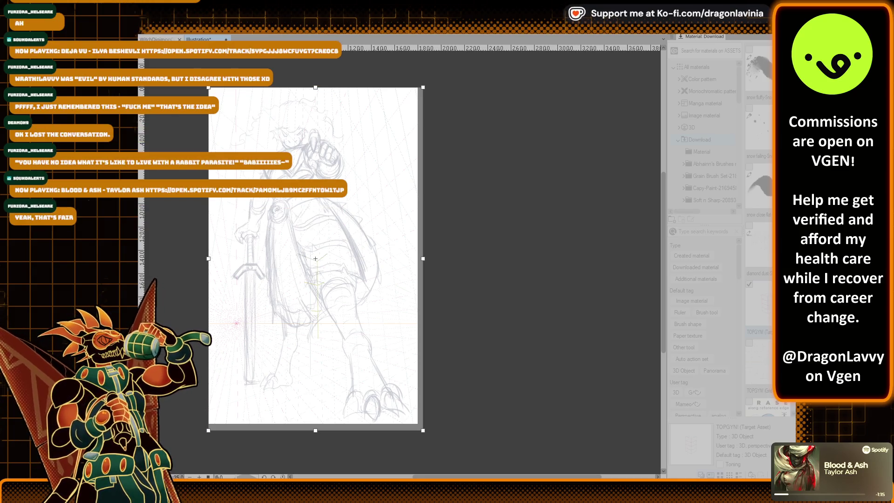
drag(316, 87, 315, 86)
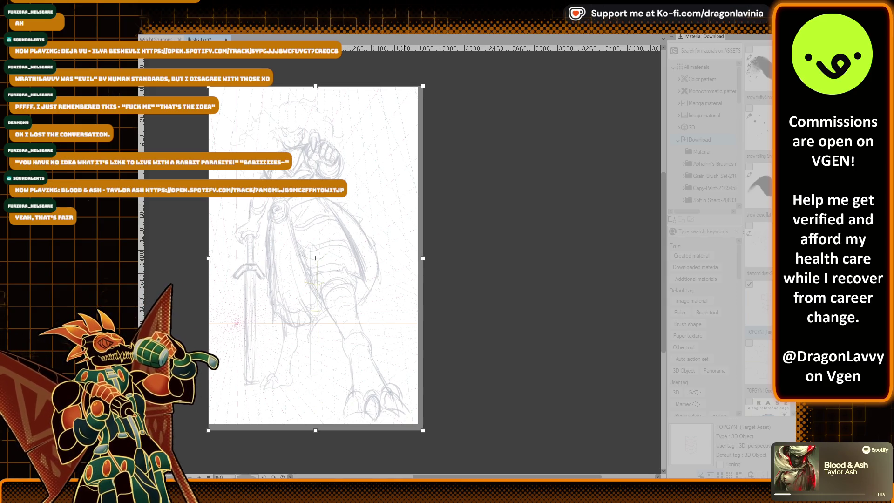
key(Return)
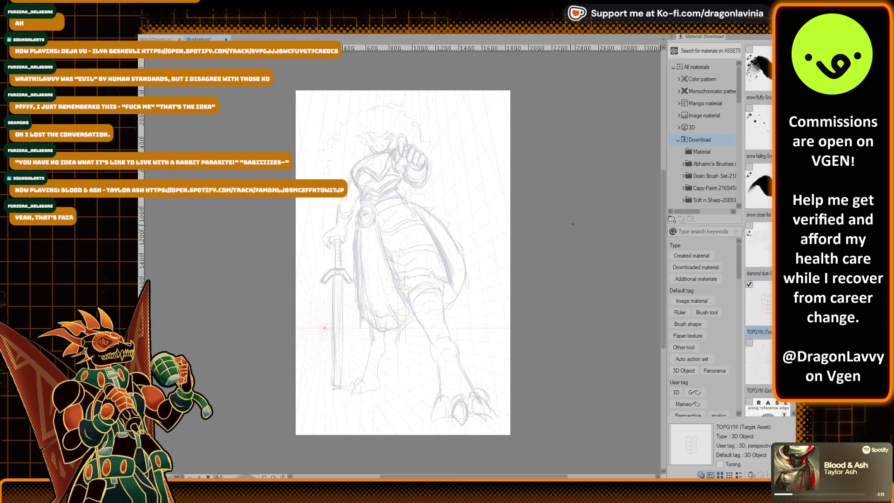
drag(573, 224, 542, 230)
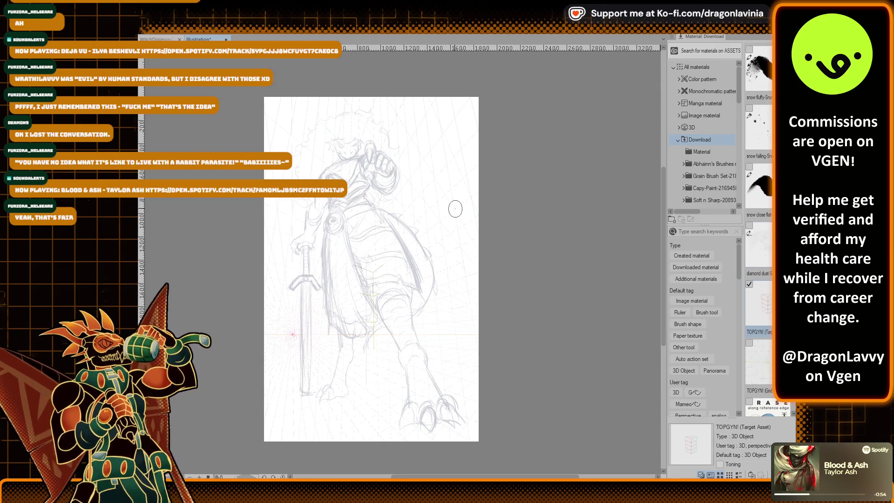
Zoom in and pan the view onto the raised fist near the head.
scroll(455, 209, up, 1)
scroll(451, 201, up, 1)
scroll(447, 191, up, 1)
scroll(442, 176, up, 1)
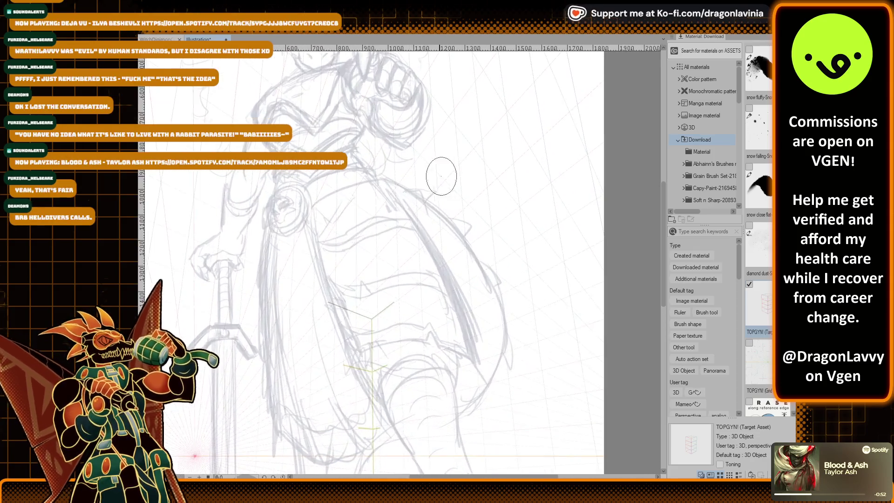
scroll(438, 182, up, 1)
scroll(428, 193, up, 1)
scroll(417, 205, up, 1)
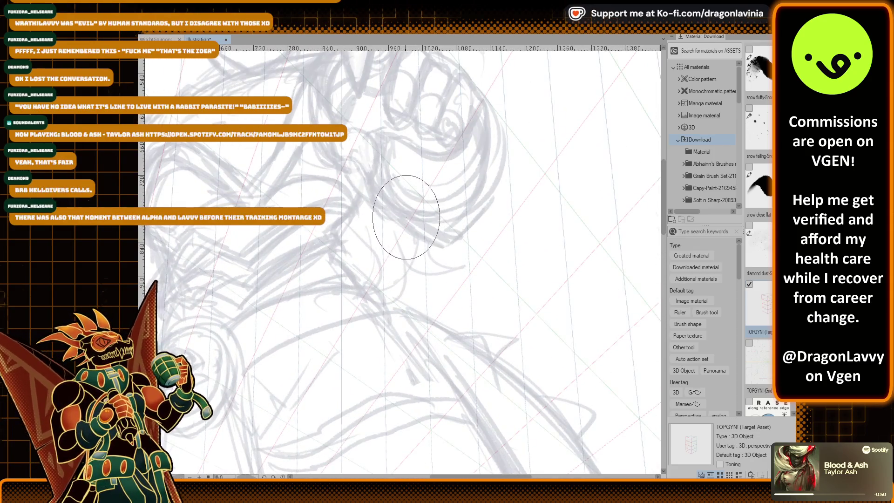
drag(393, 193, 415, 247)
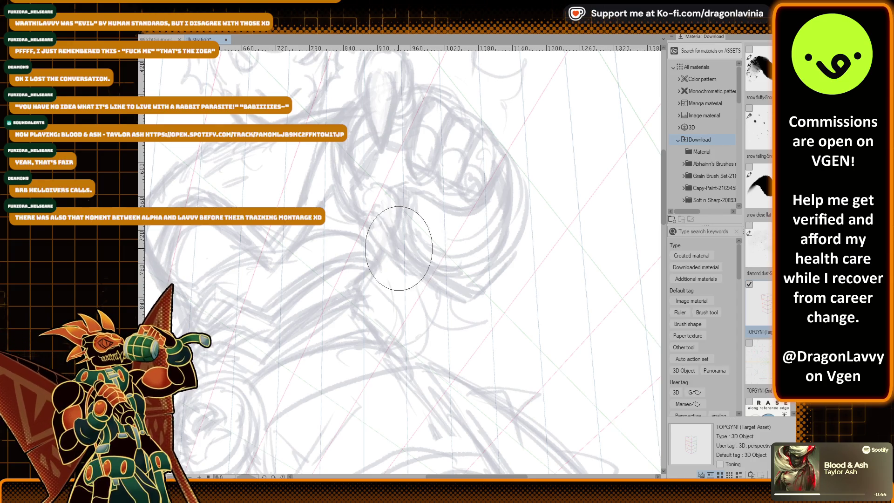
drag(365, 230, 386, 239)
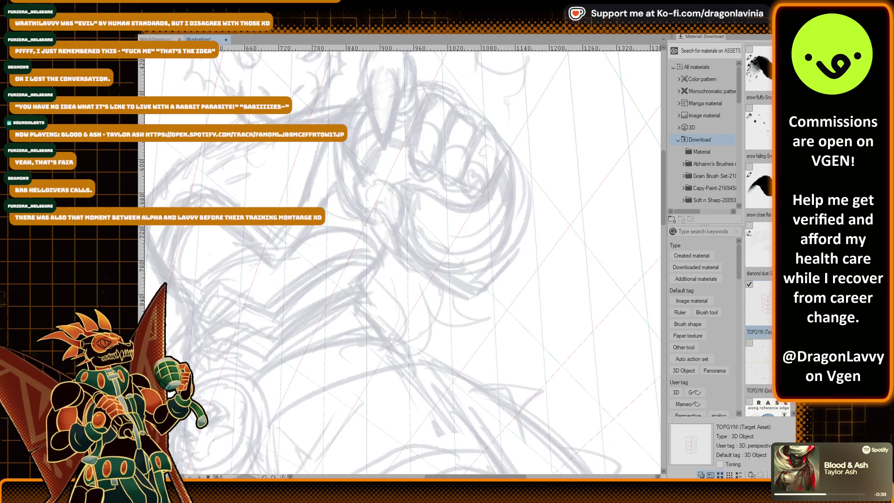
scroll(371, 151, up, 5)
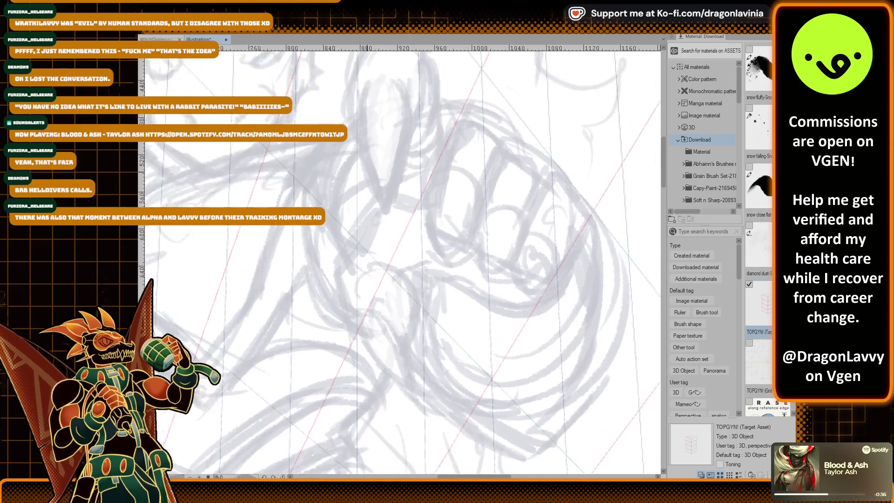
Try a curved ink line and parallel multi-line strokes beside the fist, undoing each.
drag(365, 112, 365, 225)
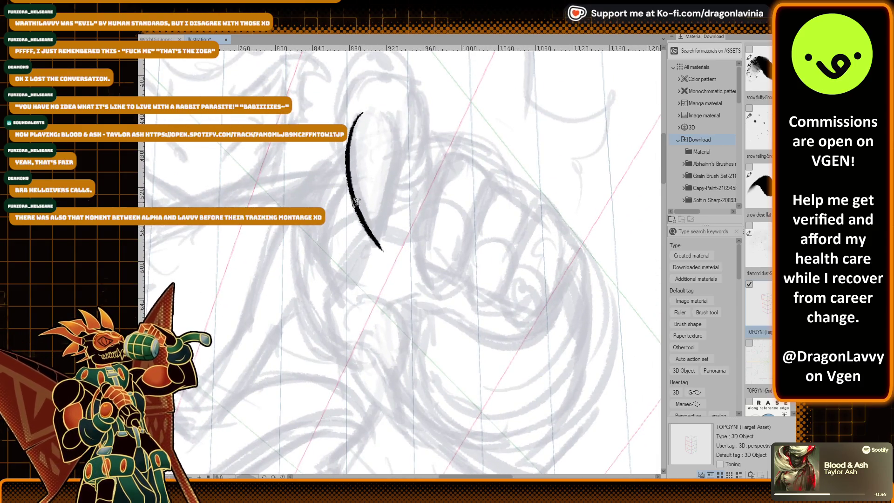
key(ctrl+z)
drag(319, 142, 394, 326)
key(ctrl+z)
drag(247, 186, 360, 382)
key(ctrl+z)
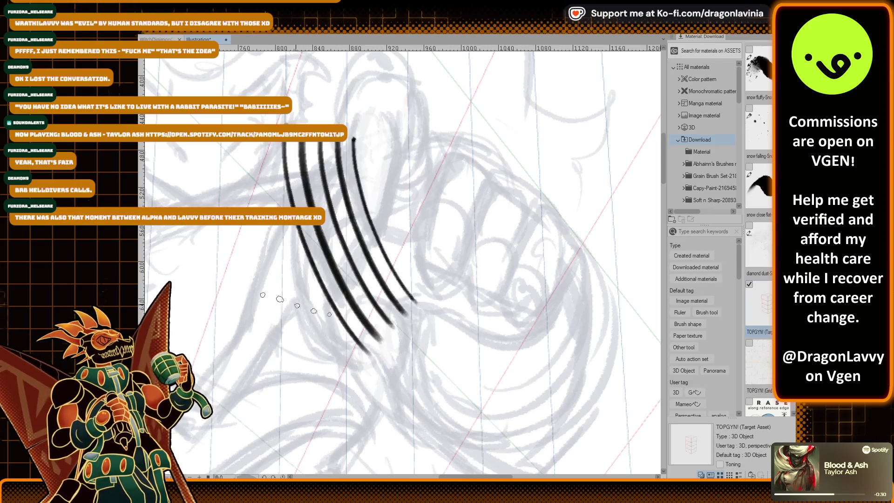
key(ctrl+z)
Draw more parallel multi-line trial strokes near the fist and undo them all.
drag(263, 170, 393, 400)
drag(321, 205, 405, 354)
key(ctrl+z)
key(ctrl+z)
drag(316, 182, 396, 326)
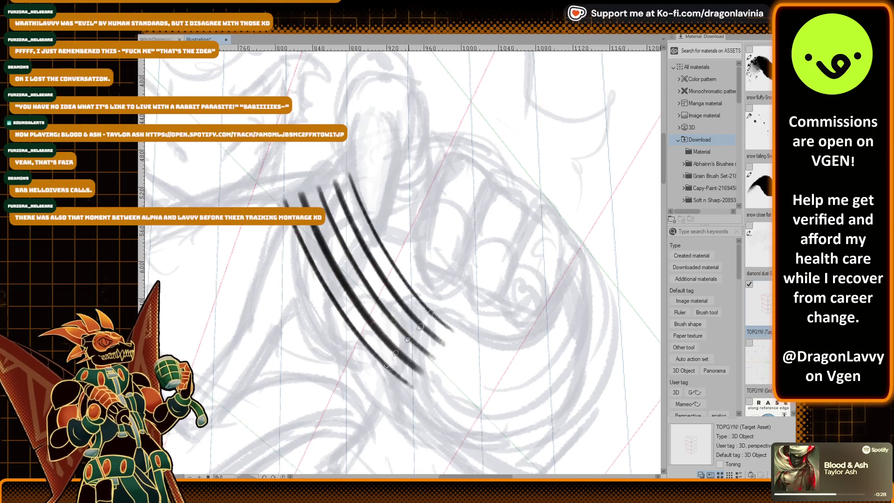
key(ctrl+z)
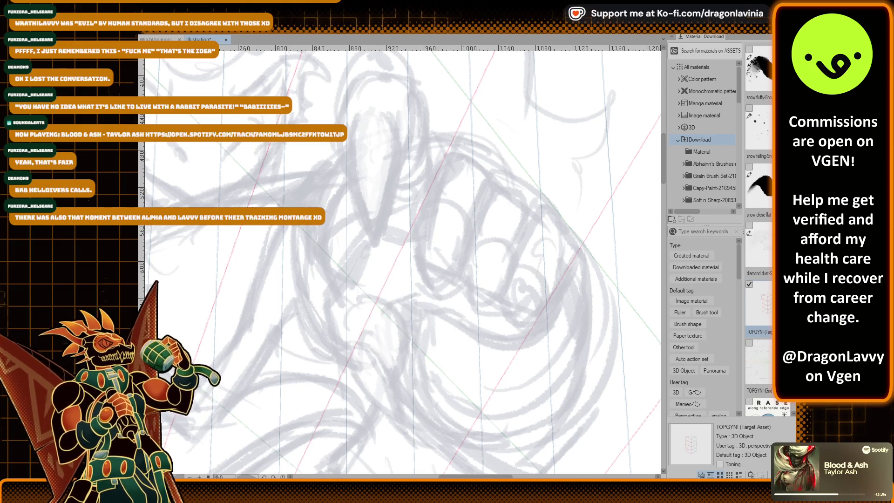
drag(209, 235, 300, 398)
key(ctrl+z)
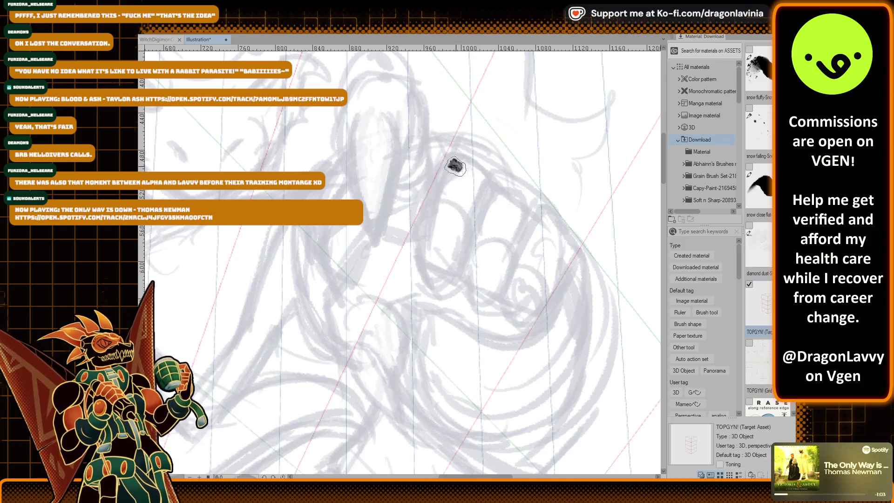
Try a V-shaped ink stroke near the fist twice, undoing each attempt.
drag(357, 127, 382, 168)
key(ctrl+z)
drag(357, 117, 395, 166)
key(ctrl+z)
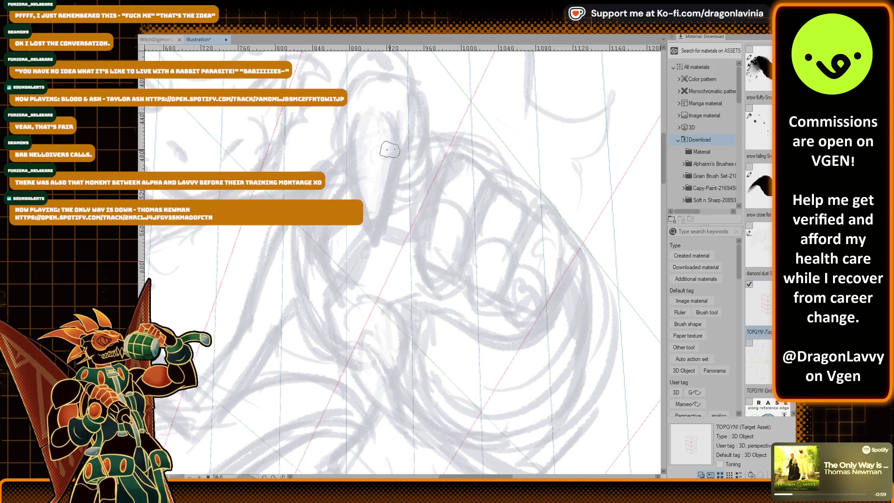
Test several long curved pen lines down the sketch, undoing each one.
scroll(261, 285, up, 2)
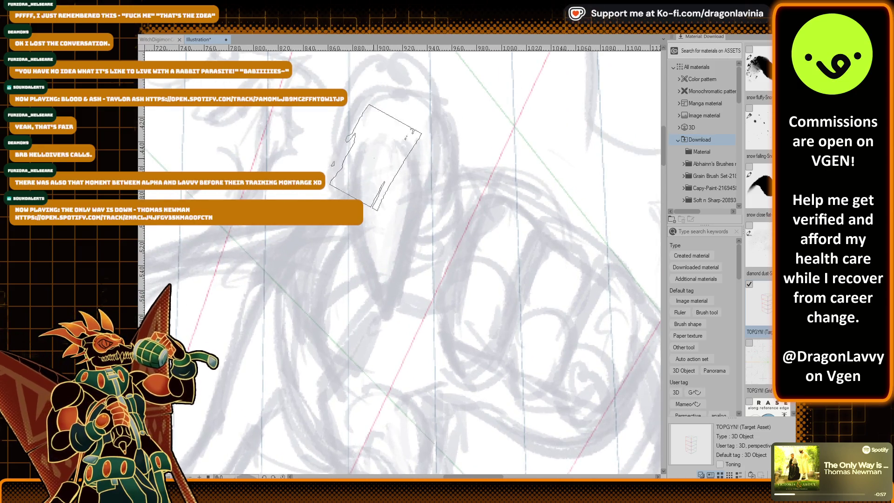
drag(382, 142, 363, 315)
key(ctrl+z)
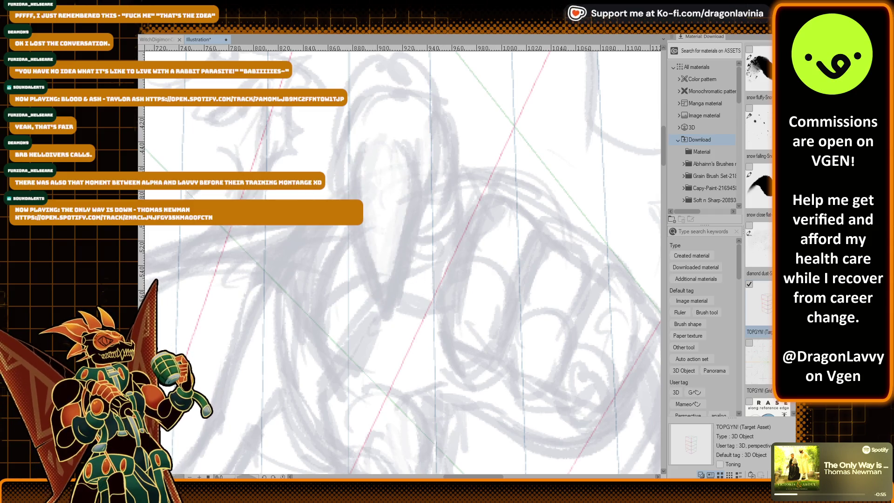
drag(366, 136, 378, 305)
key(ctrl+z)
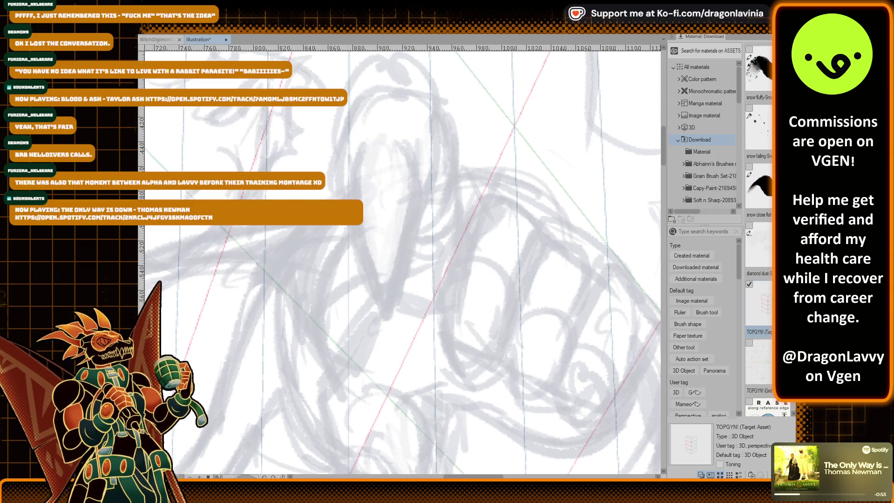
drag(358, 133, 325, 316)
key(ctrl+z)
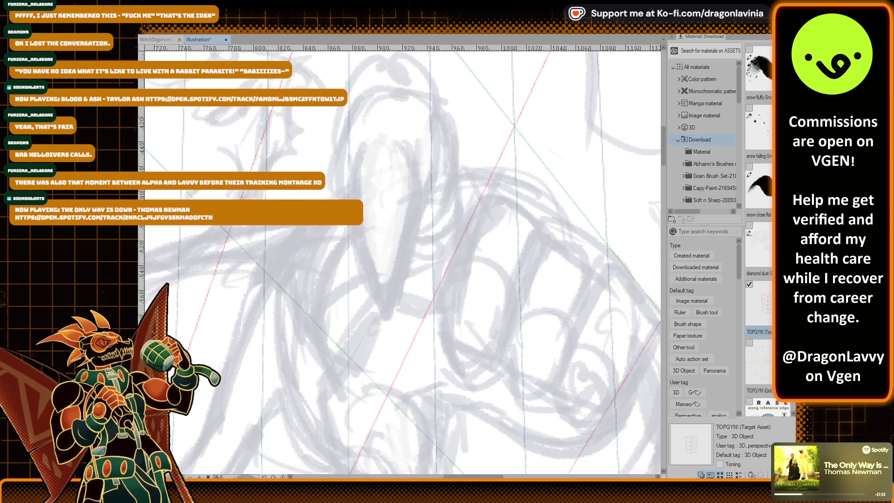
drag(376, 123, 400, 332)
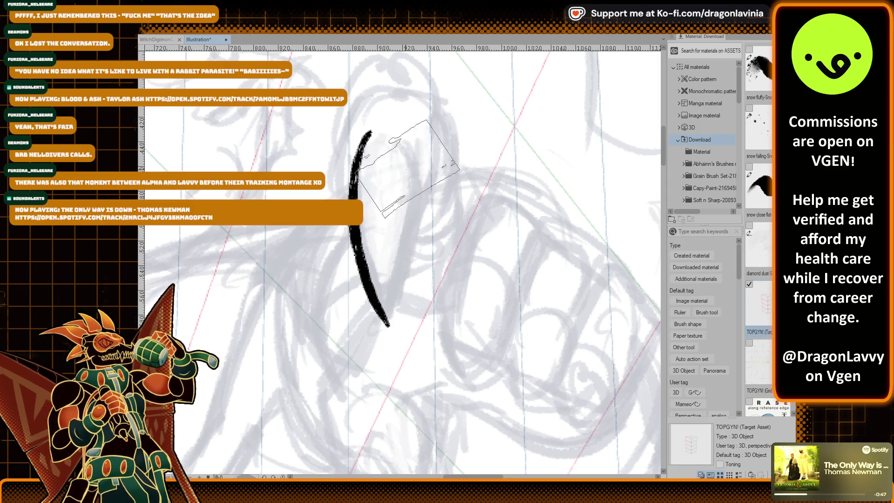
key(ctrl+z)
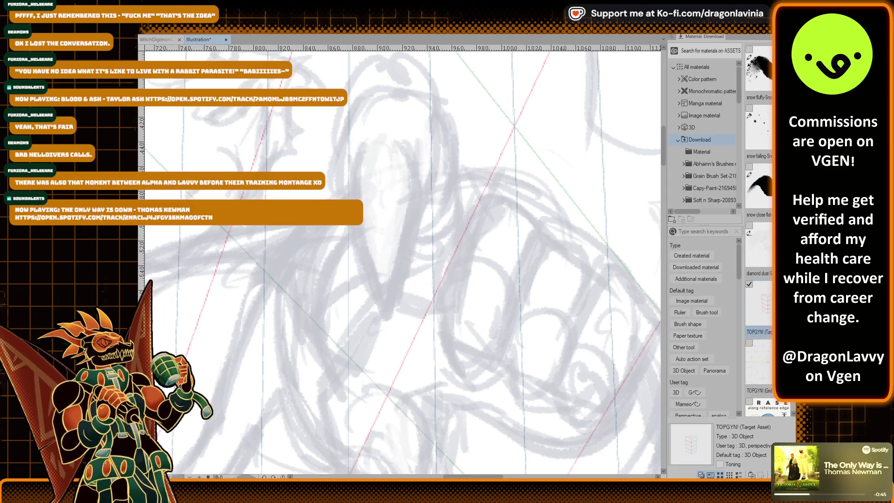
drag(377, 128, 382, 305)
key(ctrl+z)
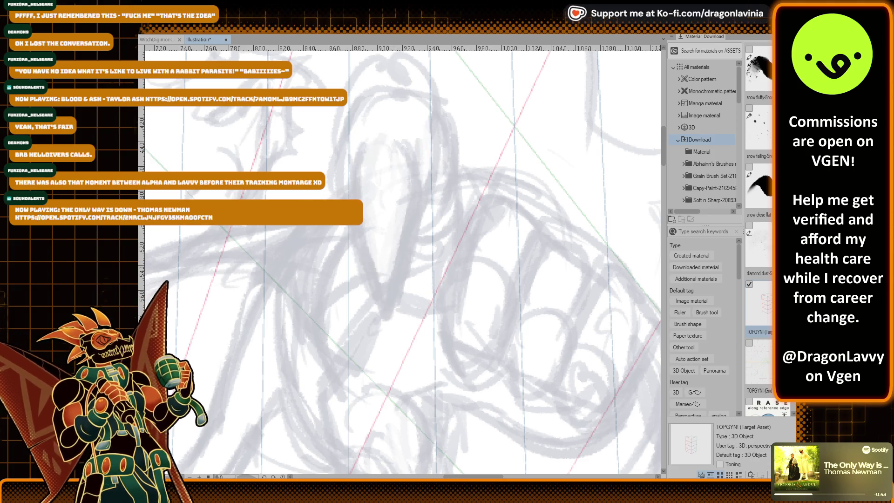
Try more curved ink lines and some scribbled hatching, then remove them.
key(ctrl+z)
mouse_move(354, 122)
mouse_down()
mouse_move(410, 307)
mouse_move(350, 340)
mouse_up()
key(ctrl+z)
drag(380, 136, 344, 386)
key(ctrl+z)
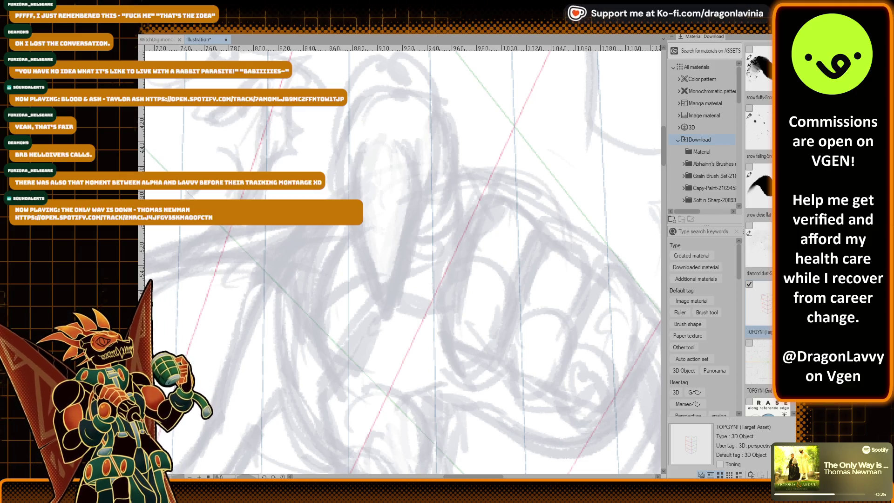
drag(255, 229, 294, 278)
drag(291, 244, 322, 264)
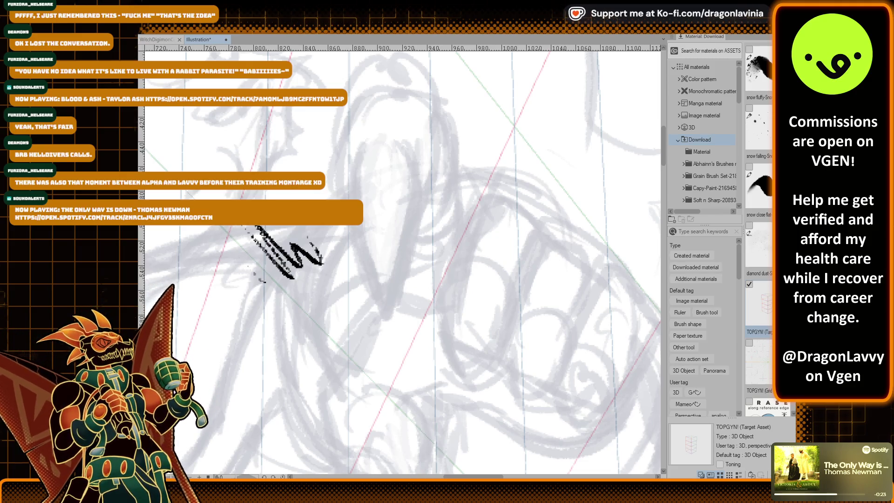
key(ctrl+z)
key(ctrl+z)
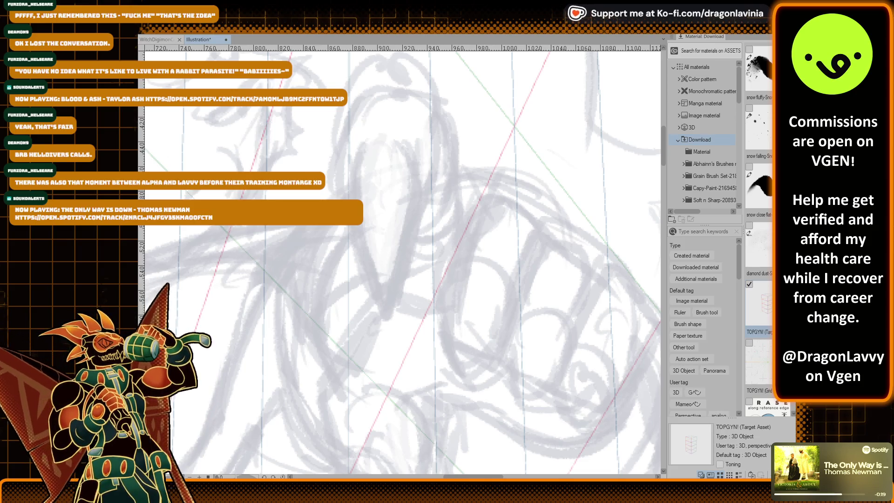
Test a thick textured stroke and dark curved strokes, undoing all of them.
drag(377, 116, 386, 307)
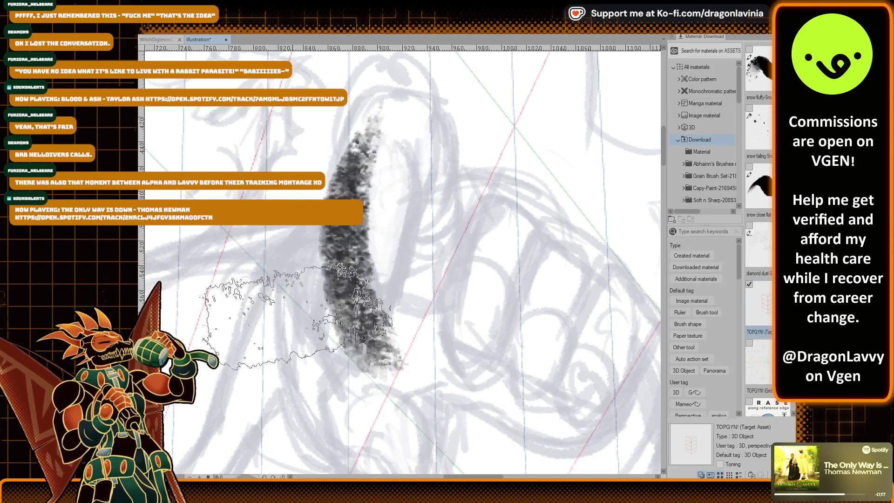
key(ctrl+z)
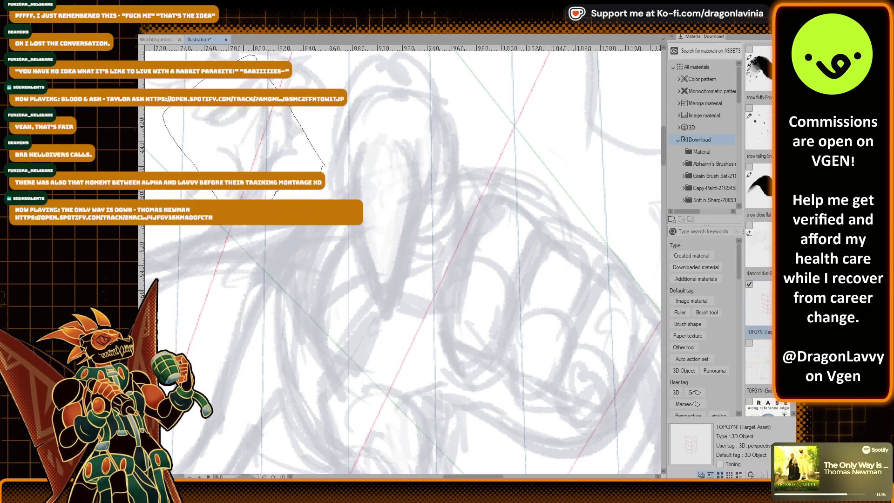
drag(342, 161, 329, 322)
key(ctrl+z)
mouse_move(370, 140)
mouse_down()
mouse_move(392, 316)
mouse_move(419, 146)
mouse_up()
scroll(419, 154, down, 4)
scroll(425, 165, up, 4)
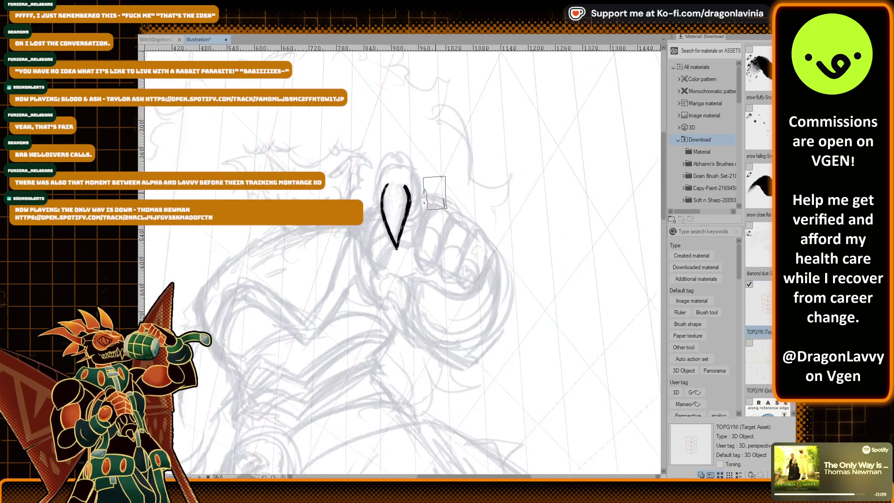
key(ctrl+z)
key(ctrl+z)
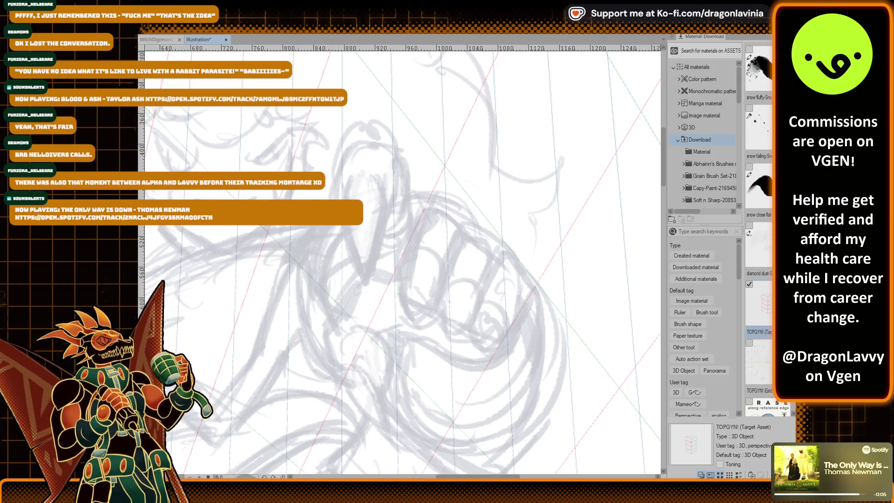
Try a series of curved ink strokes over the left part of the sketch, undoing each.
drag(334, 149, 279, 349)
key(ctrl+z)
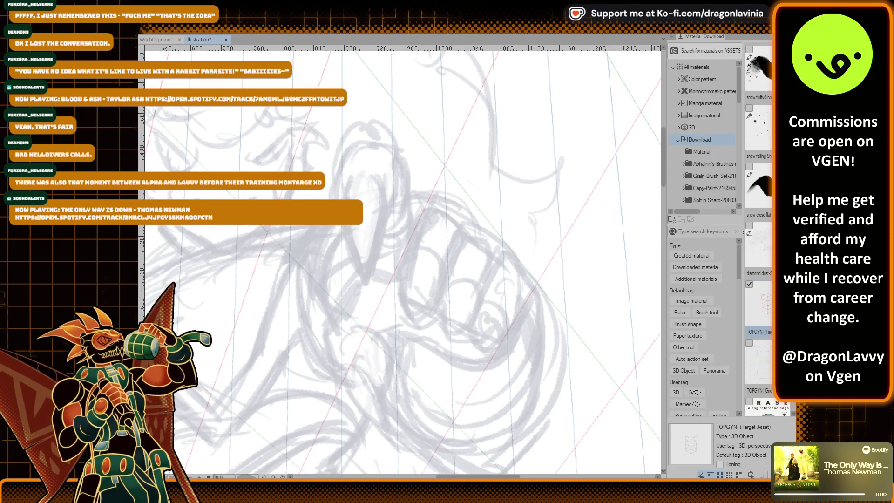
drag(354, 156, 377, 335)
key(ctrl+z)
drag(354, 160, 377, 294)
key(ctrl+z)
drag(328, 156, 373, 307)
key(ctrl+z)
drag(347, 226, 370, 289)
key(ctrl+z)
Try a dark V-shaped stroke running down the left side and back up.
drag(342, 190, 364, 285)
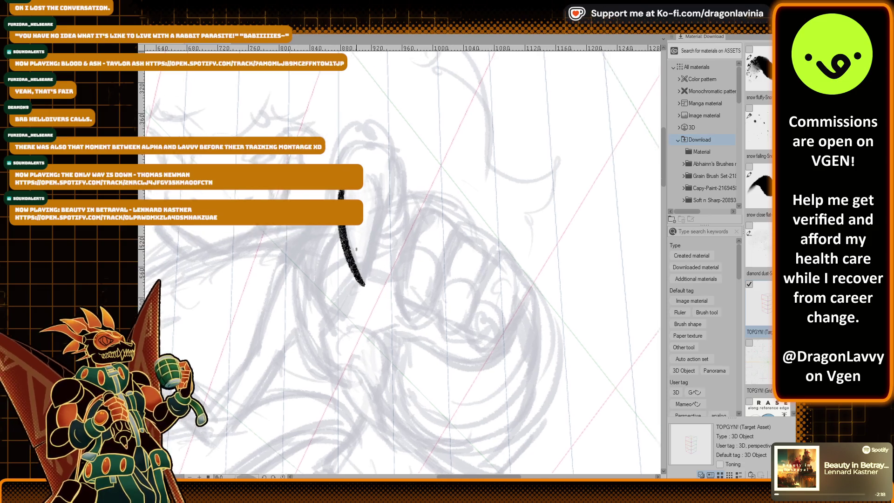
scroll(395, 258, up, 2)
key(ctrl+z)
drag(340, 146, 344, 272)
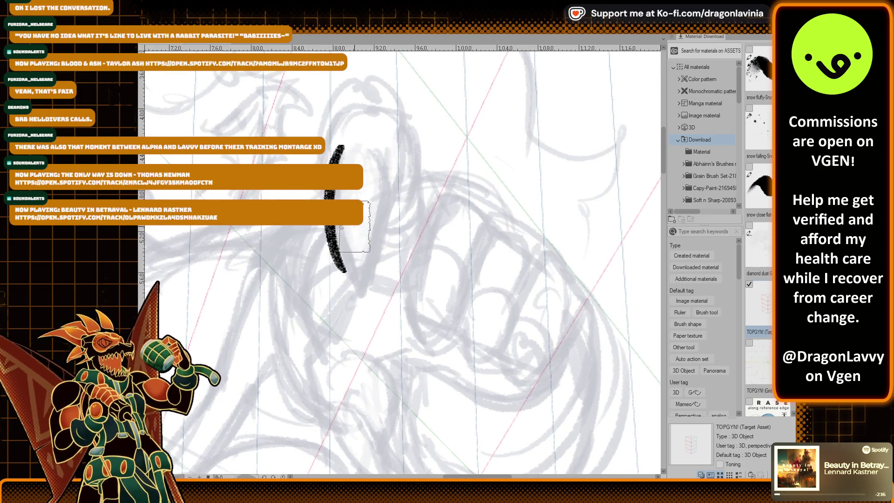
drag(345, 228, 392, 149)
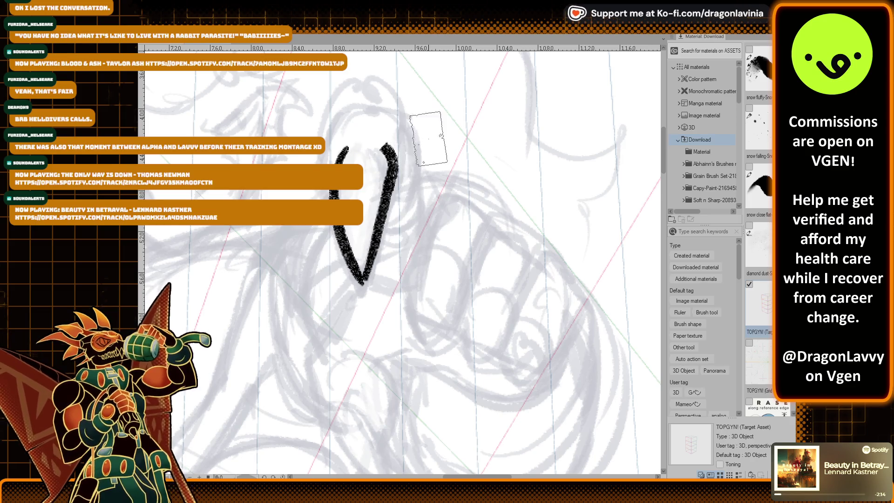
scroll(428, 136, up, 2)
key(ctrl+z)
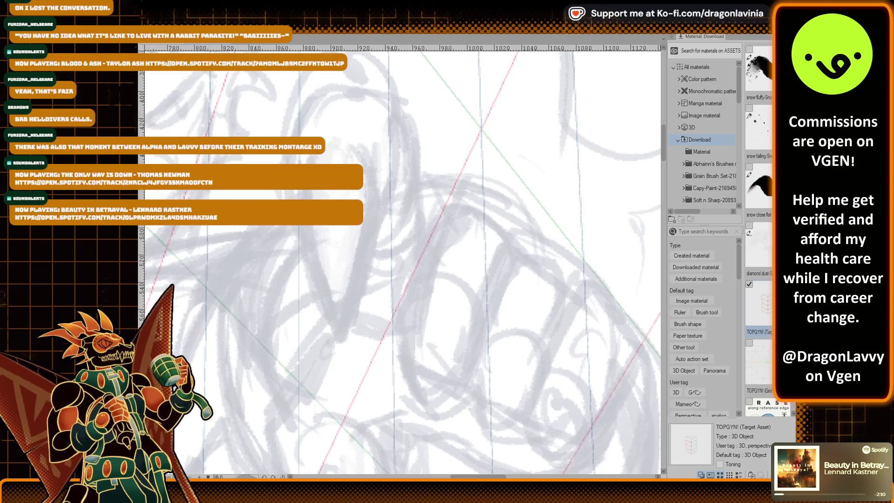
Test textured brush strokes across the middle and upper left of the sketch, undoing them.
drag(260, 233, 401, 424)
key(ctrl+z)
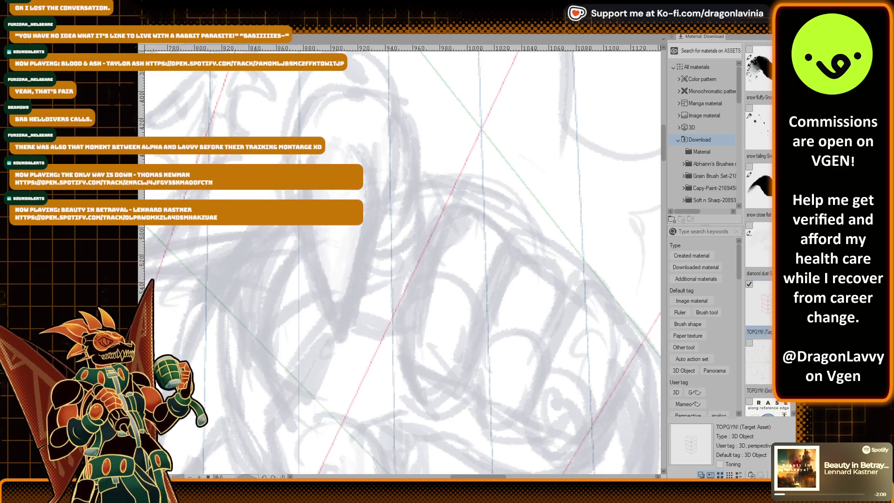
drag(261, 224, 401, 345)
key(ctrl+z)
drag(261, 228, 344, 363)
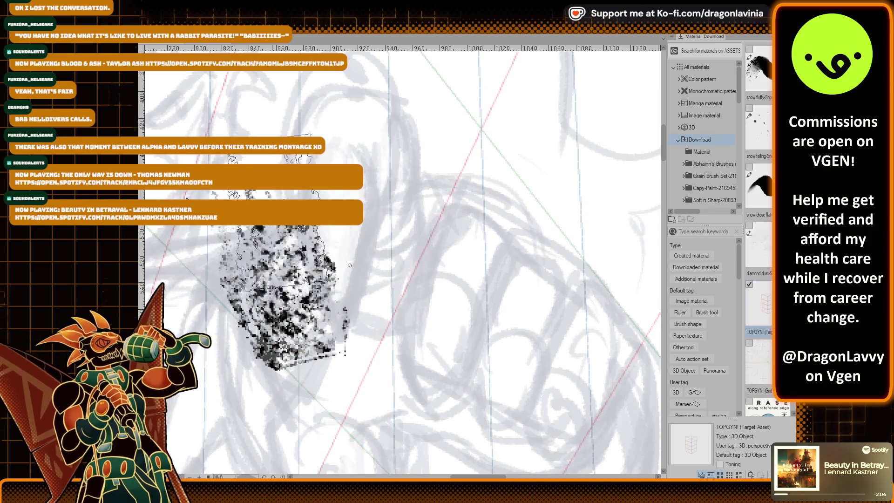
drag(219, 228, 149, 74)
key(ctrl+z)
key(ctrl+z)
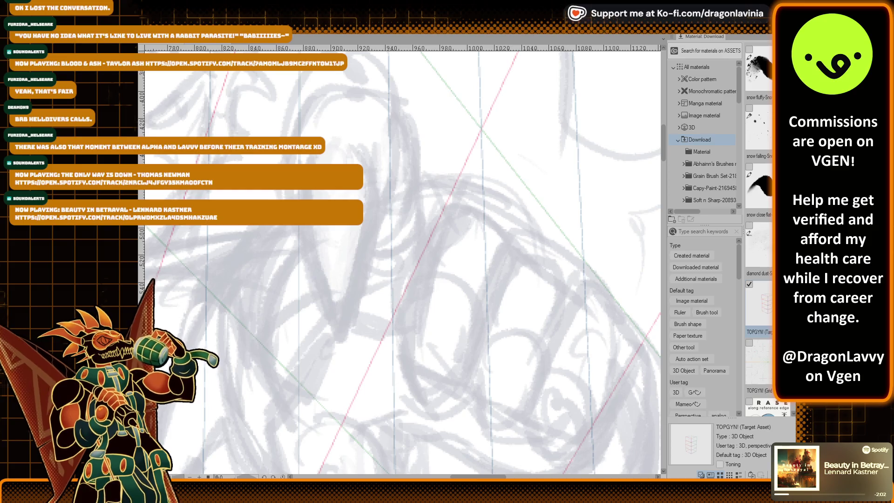
Draw a curve down the left-middle, then zoom out slightly and pan to follow it.
drag(279, 223, 233, 372)
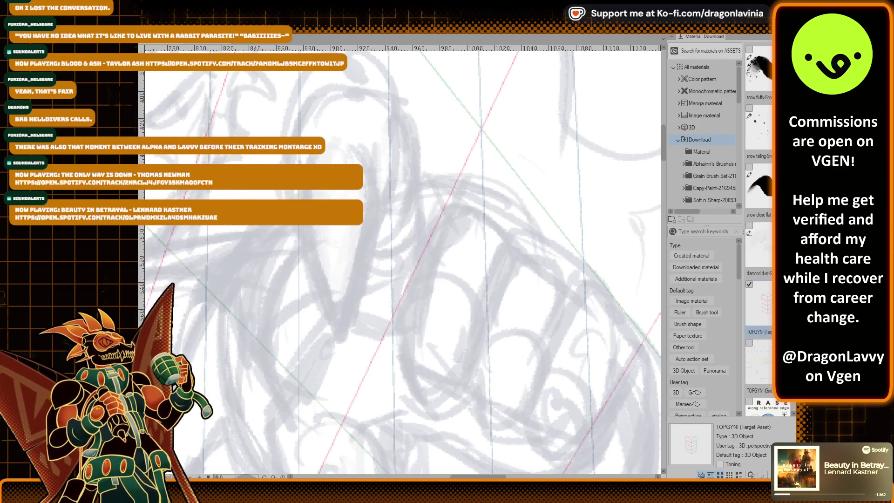
drag(335, 109, 346, 340)
key(ctrl+z)
drag(301, 182, 349, 340)
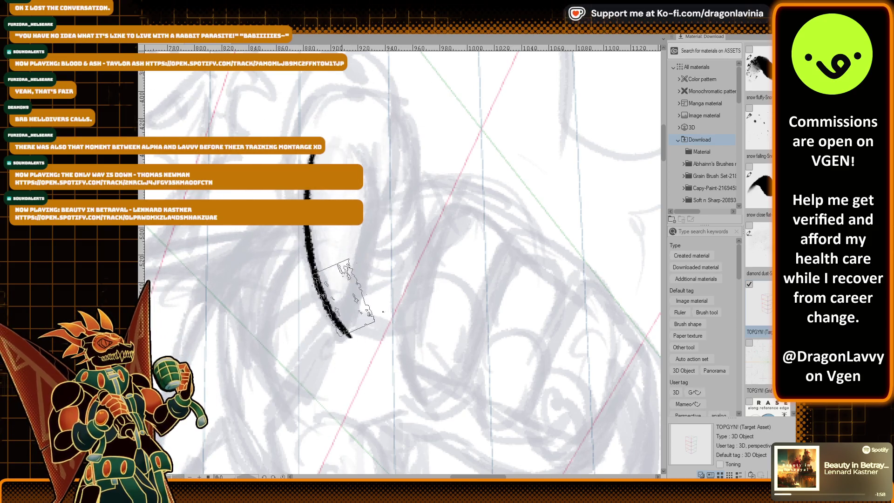
key(ctrl+minus)
drag(335, 239, 317, 263)
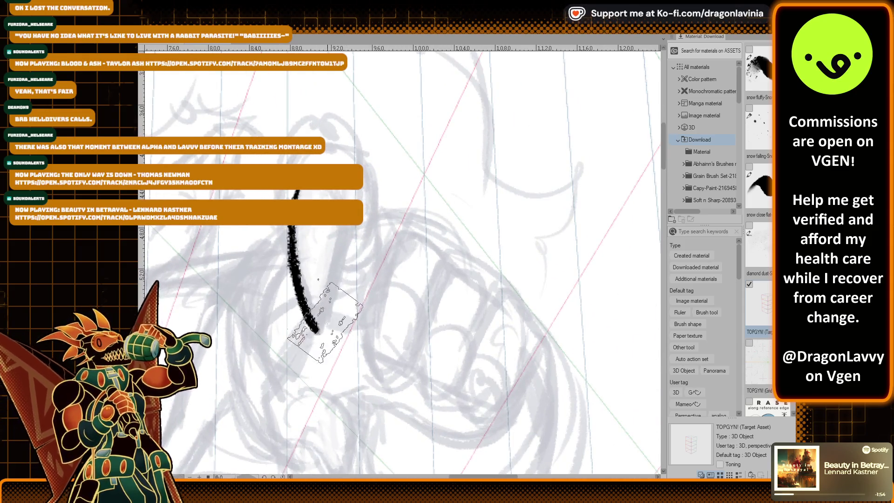
Try closing the loop's right side and adding a stroke to the top right, then undo everything.
drag(321, 331, 337, 225)
key(ctrl+z)
drag(319, 326, 338, 226)
key(ctrl+z)
drag(316, 331, 348, 231)
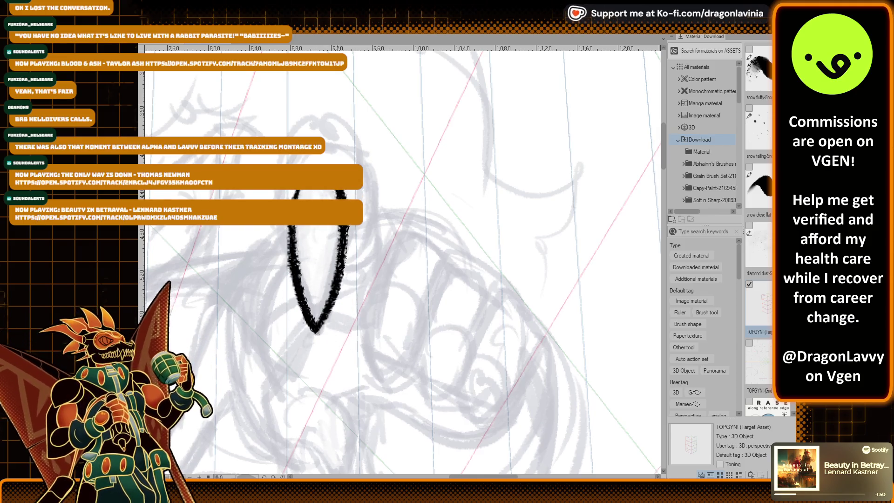
scroll(326, 261, up, 1)
scroll(291, 226, down, 2)
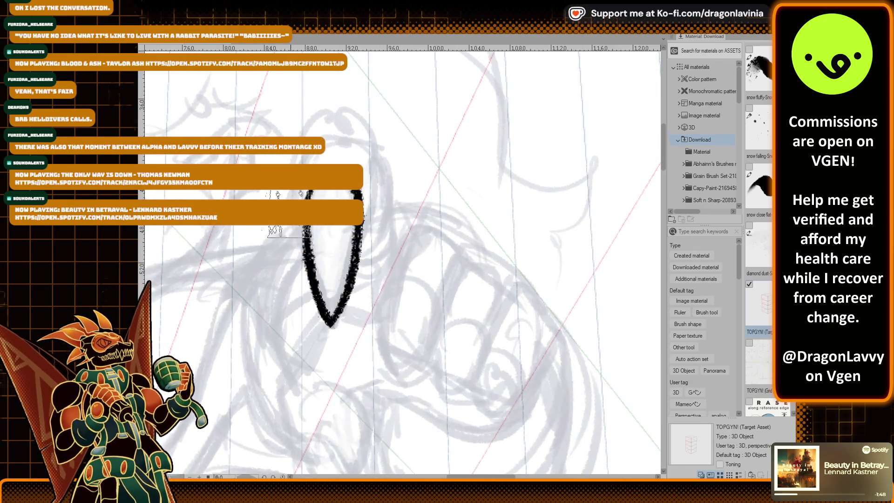
drag(298, 235, 326, 117)
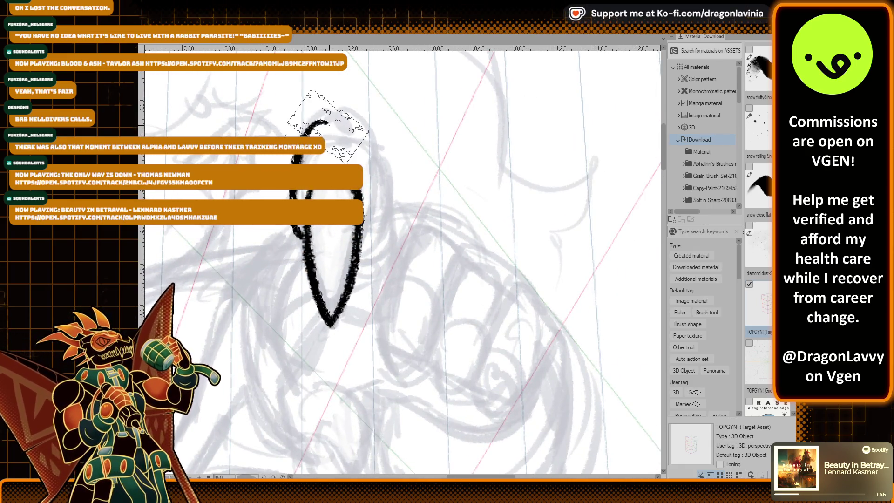
key(ctrl+z)
key(ctrl+z)
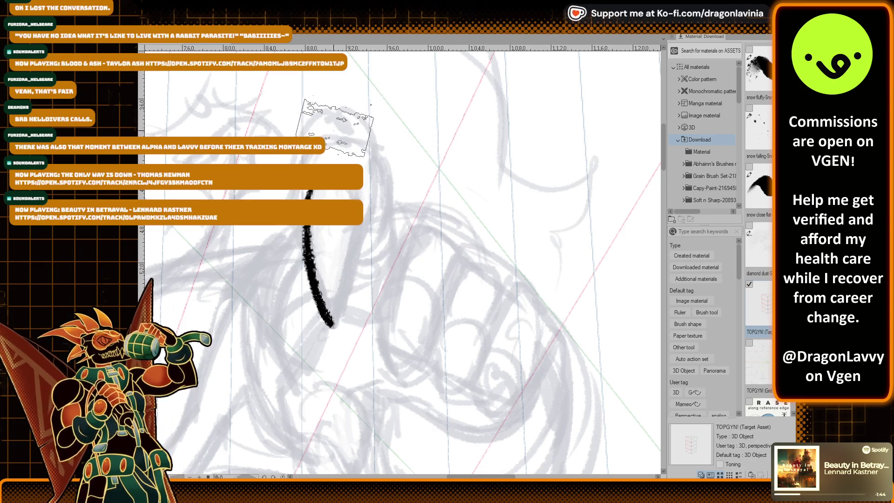
key(ctrl+z)
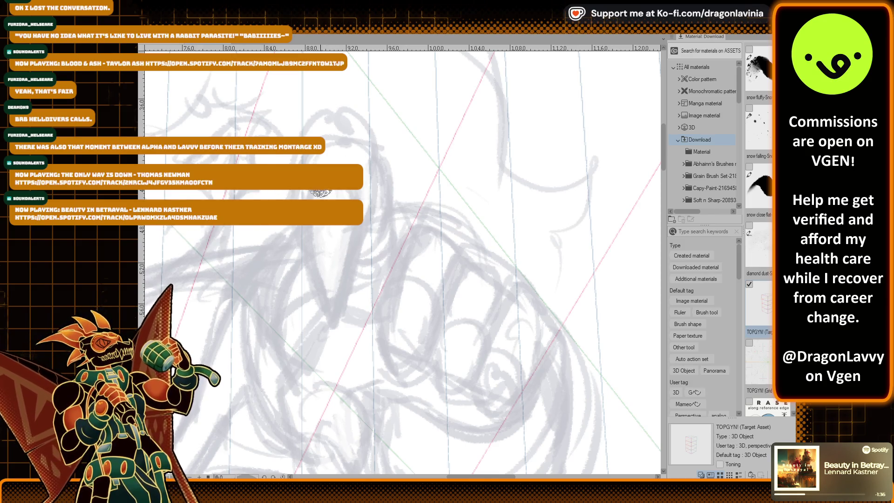
Test long curves down the left of the sketch, undoing each attempt.
drag(323, 168, 344, 344)
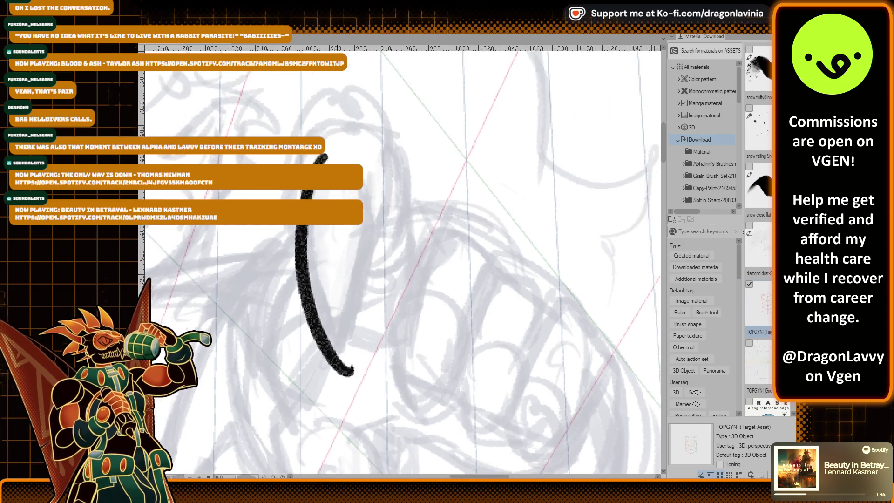
key(ctrl+z)
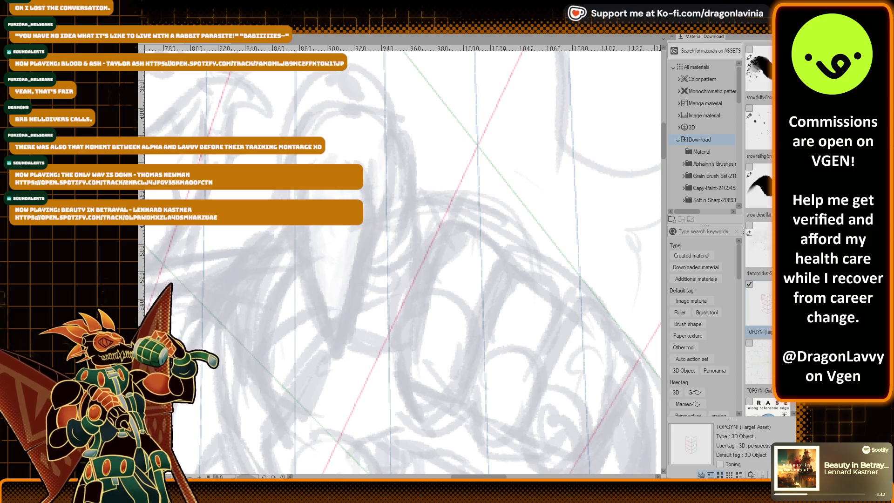
drag(310, 156, 300, 289)
key(ctrl+z)
drag(309, 179, 350, 350)
key(ctrl+z)
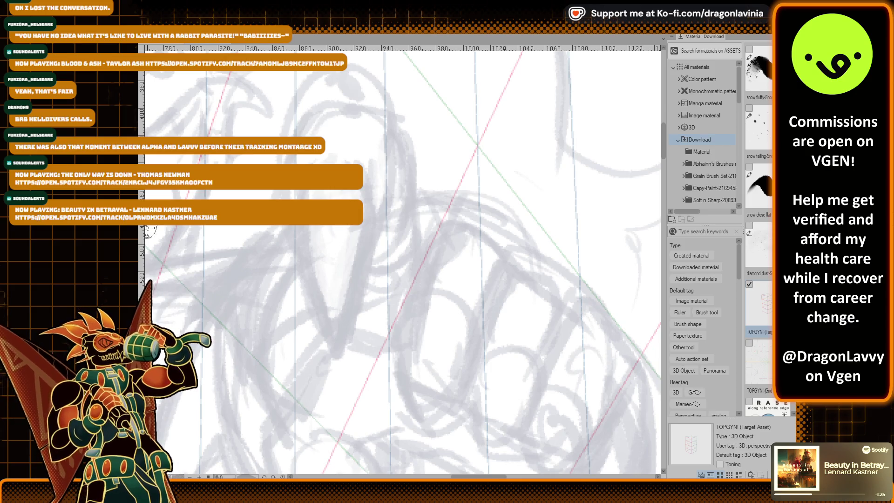
Try long dark strokes and a large V-shaped loop stroke on the left of the sketch.
drag(337, 137, 300, 361)
key(ctrl+z)
drag(301, 191, 341, 355)
key(ctrl+z)
drag(301, 191, 340, 357)
key(ctrl+z)
drag(314, 158, 347, 161)
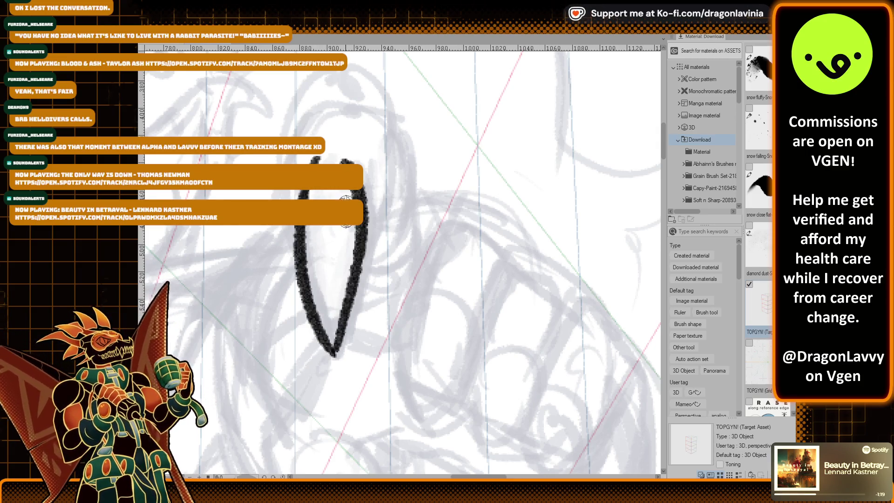
scroll(365, 289, left, 3)
key(ctrl+z)
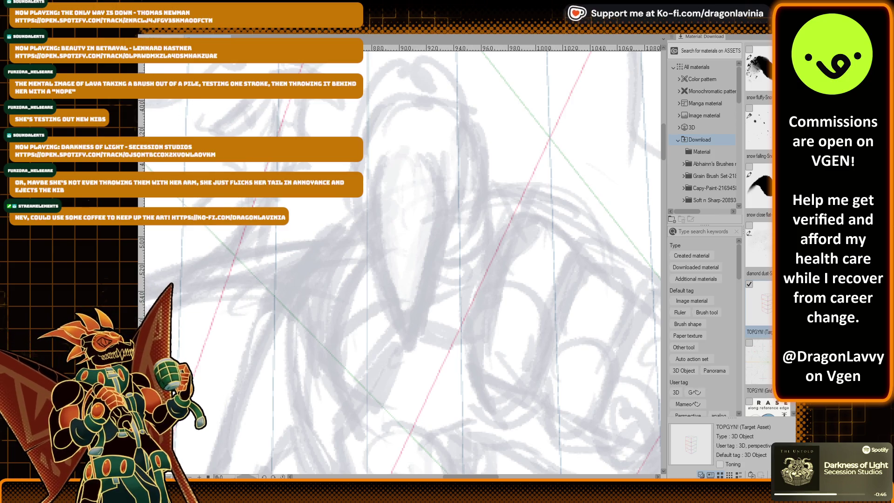
drag(252, 261, 279, 326)
key(ctrl+z)
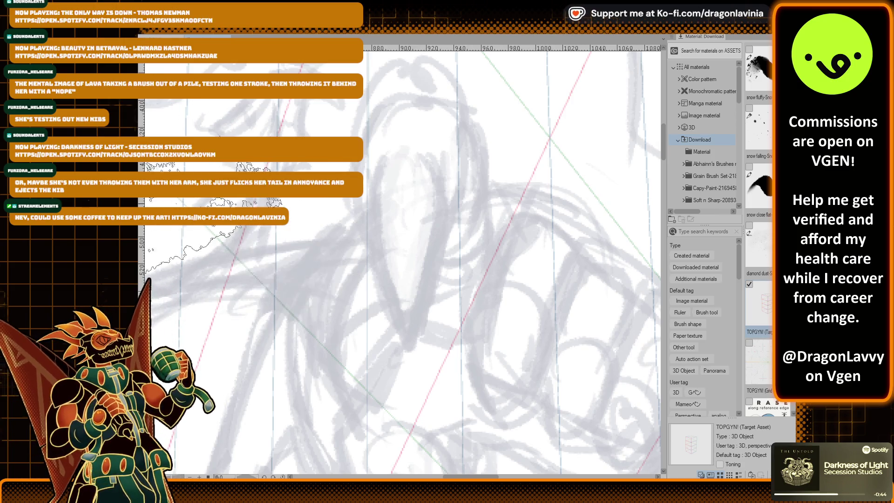
scroll(186, 228, down, 2)
drag(301, 203, 275, 322)
key(ctrl+z)
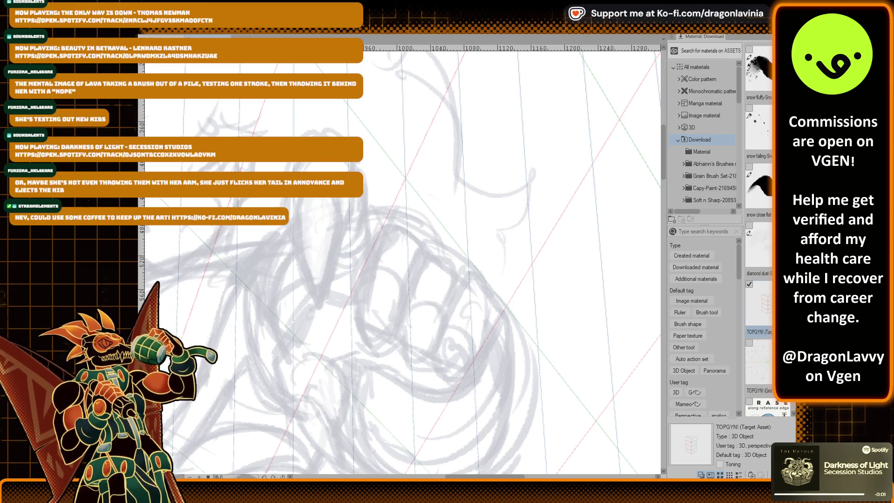
drag(201, 239, 293, 229)
key(ctrl+z)
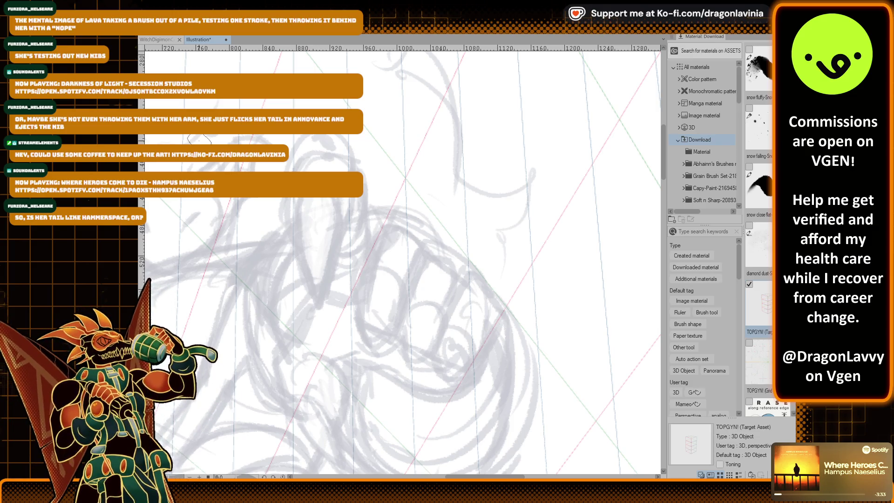
drag(359, 198, 391, 313)
key(ctrl+z)
drag(298, 198, 327, 319)
key(ctrl+z)
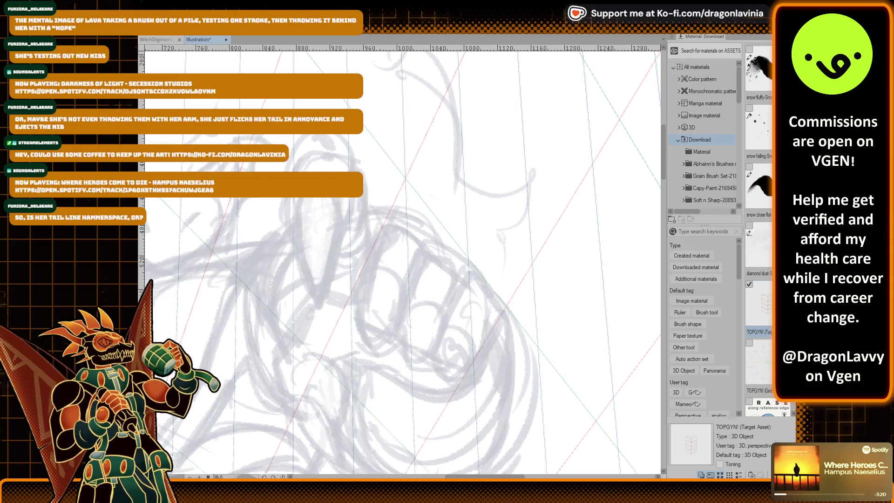
drag(405, 147, 410, 289)
scroll(410, 289, up, 1)
key(ctrl+z)
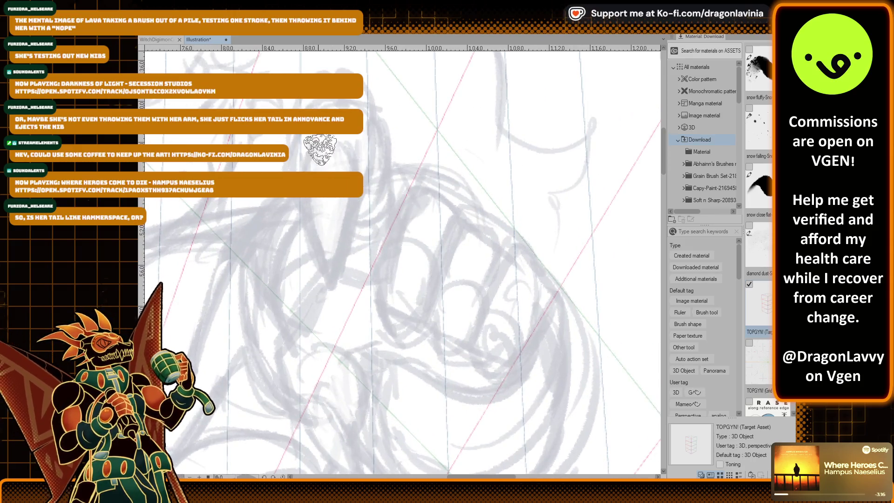
mouse_move(319, 139)
mouse_down()
mouse_move(332, 280)
mouse_move(326, 139)
mouse_up()
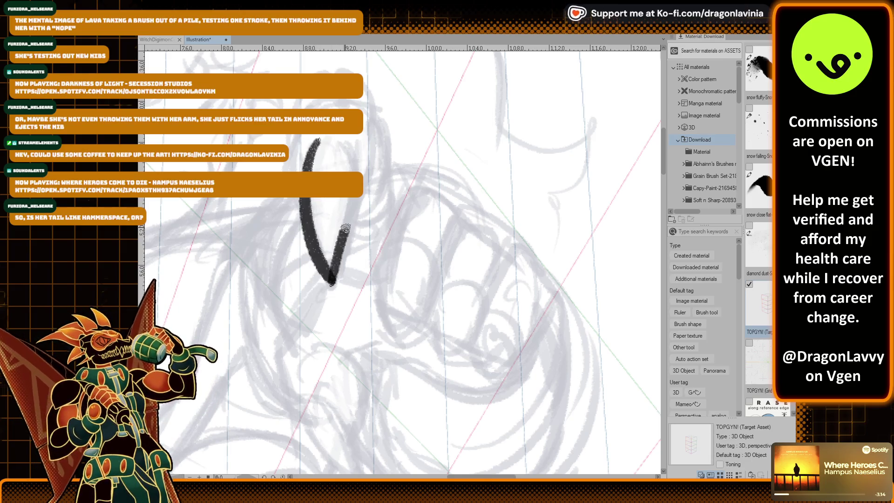
key(ctrl+z)
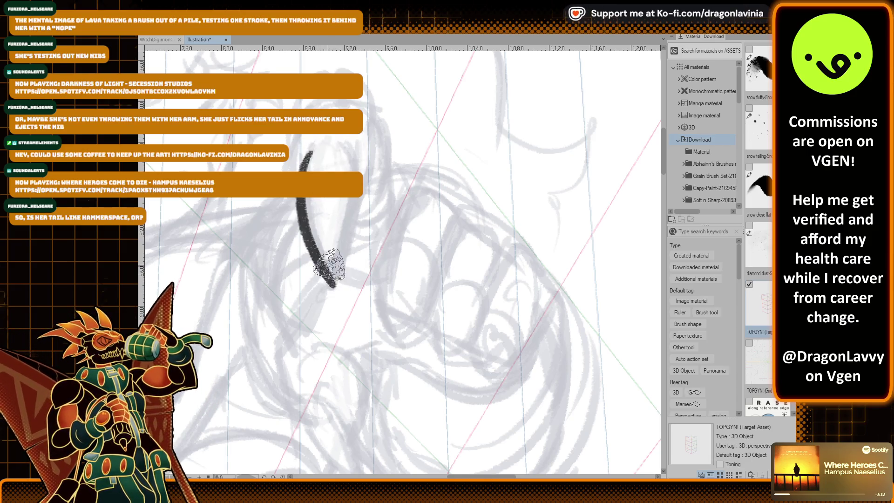
drag(333, 281, 357, 154)
drag(333, 285, 346, 152)
key(ctrl+z)
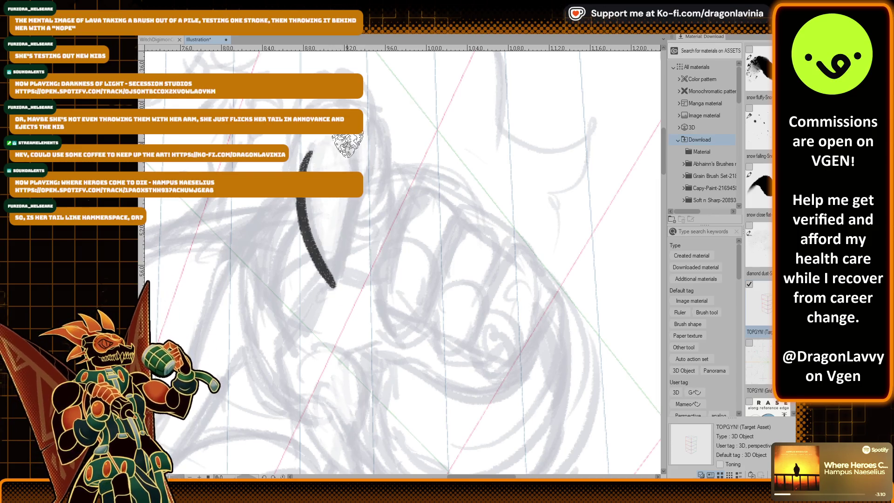
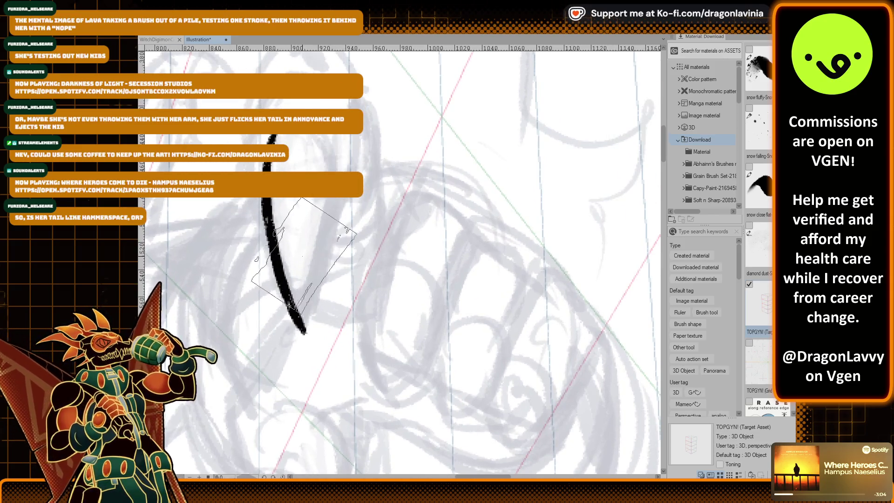
Draw several curved test ink strokes and undo each one.
key(ctrl+z)
drag(258, 135, 289, 313)
key(ctrl+z)
drag(258, 135, 289, 313)
key(ctrl+z)
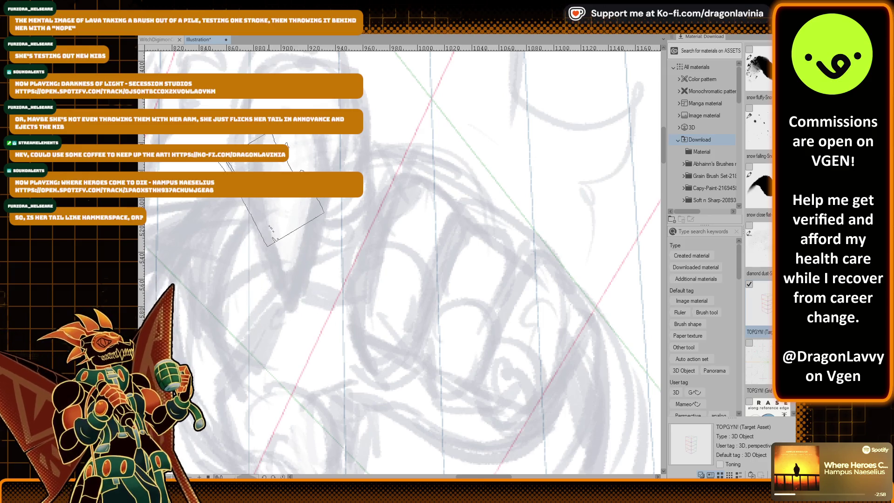
drag(257, 135, 280, 302)
key(ctrl+z)
drag(258, 135, 260, 288)
Try V-shaped test strokes, redrawing and undoing the right arm repeatedly.
key(ctrl+z)
mouse_move(258, 138)
mouse_down()
mouse_move(286, 305)
mouse_move(324, 168)
mouse_up()
key(ctrl+z)
drag(286, 306, 325, 167)
key(ctrl+z)
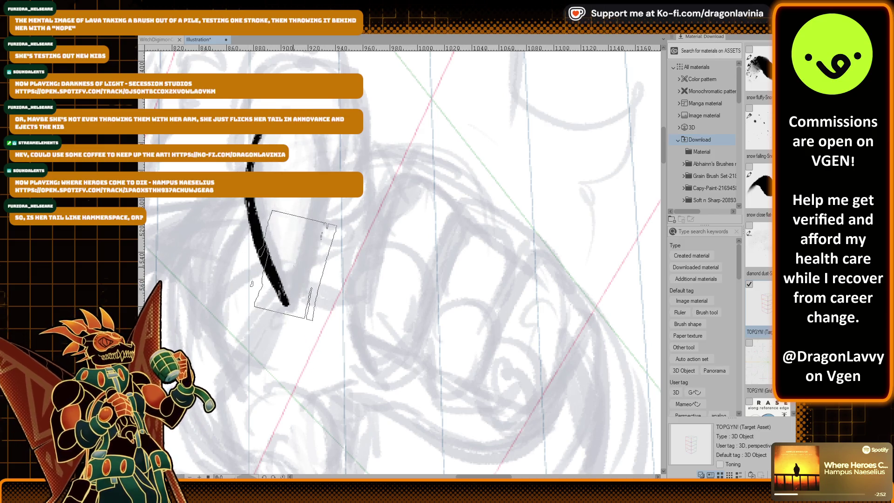
drag(286, 305, 324, 168)
key(ctrl+z)
drag(285, 303, 328, 136)
key(ctrl+z)
key(ctrl+z)
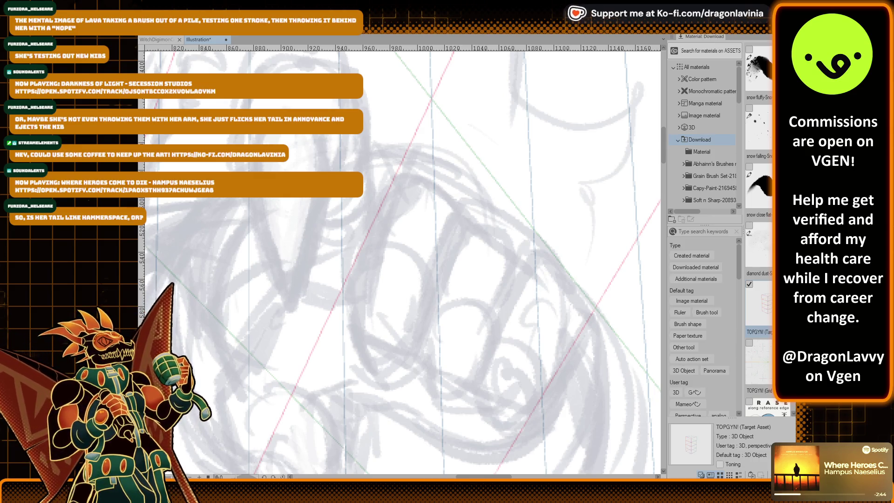
Test long curved and V strokes, then undo them all, leaving only the grey sketch.
drag(326, 191, 300, 258)
key(ctrl+z)
drag(266, 136, 302, 317)
key(ctrl+z)
mouse_move(265, 136)
mouse_down()
mouse_move(291, 303)
mouse_move(326, 138)
mouse_up()
key(ctrl+z)
drag(291, 301, 318, 137)
scroll(329, 162, up, 2)
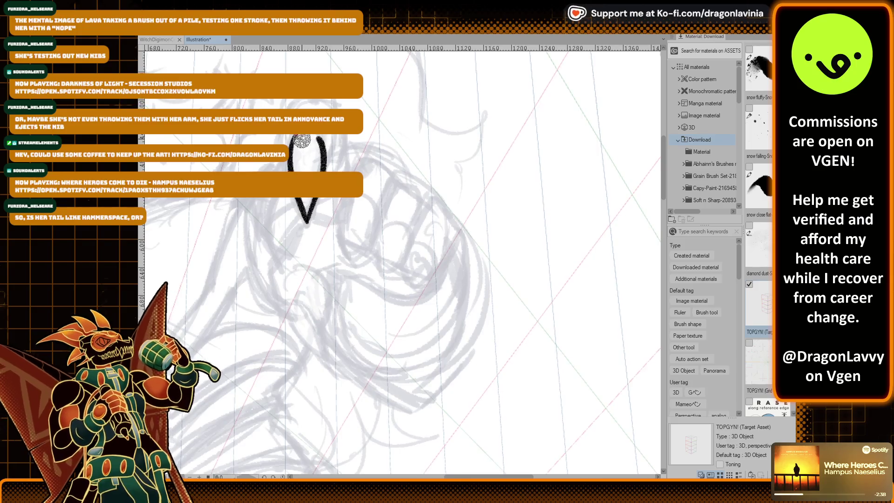
scroll(329, 161, up, 2)
scroll(342, 205, up, 2)
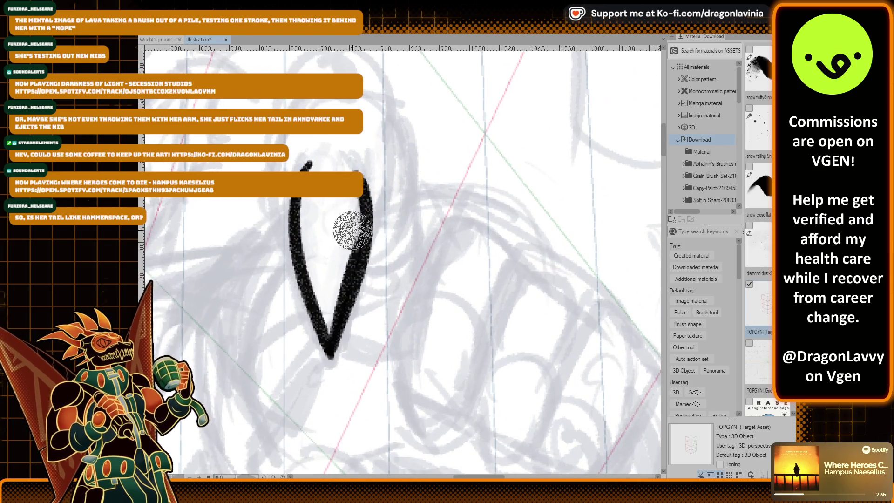
key(ctrl+z)
key(ctrl+z)
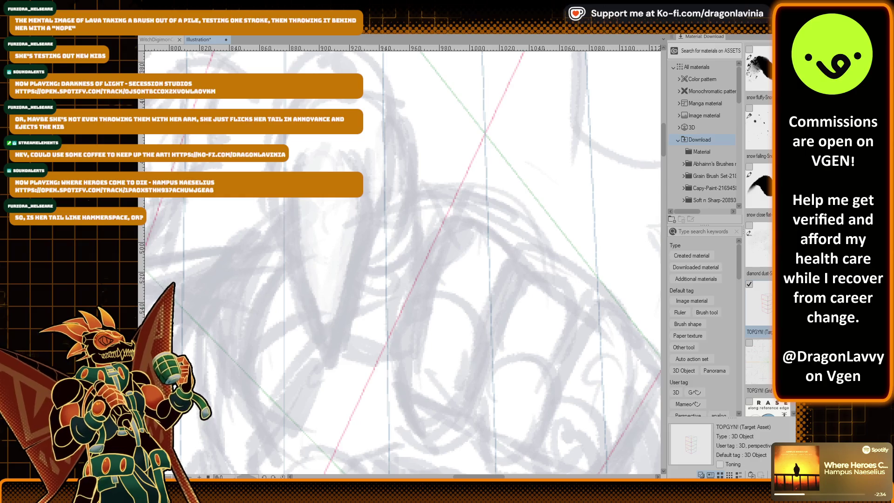
drag(281, 188, 303, 349)
key(ctrl+z)
drag(299, 189, 324, 344)
key(ctrl+z)
drag(303, 166, 327, 354)
key(ctrl+z)
key(ctrl+z)
drag(354, 156, 334, 356)
key(ctrl+z)
key(ctrl+z)
drag(354, 147, 336, 372)
key(ctrl+z)
drag(348, 142, 333, 375)
mouse_move(293, 170)
mouse_down()
mouse_move(322, 359)
mouse_move(297, 296)
mouse_up()
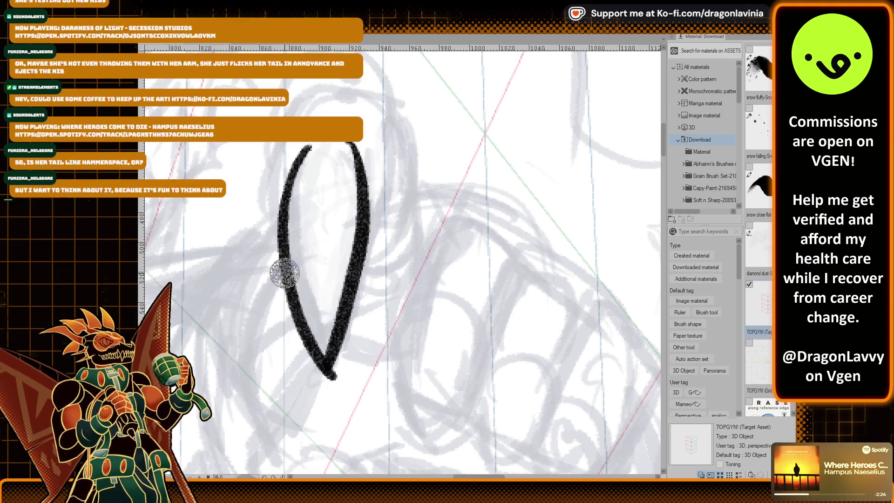
key(ctrl+z)
drag(286, 168, 328, 372)
key(ctrl+z)
key(ctrl+z)
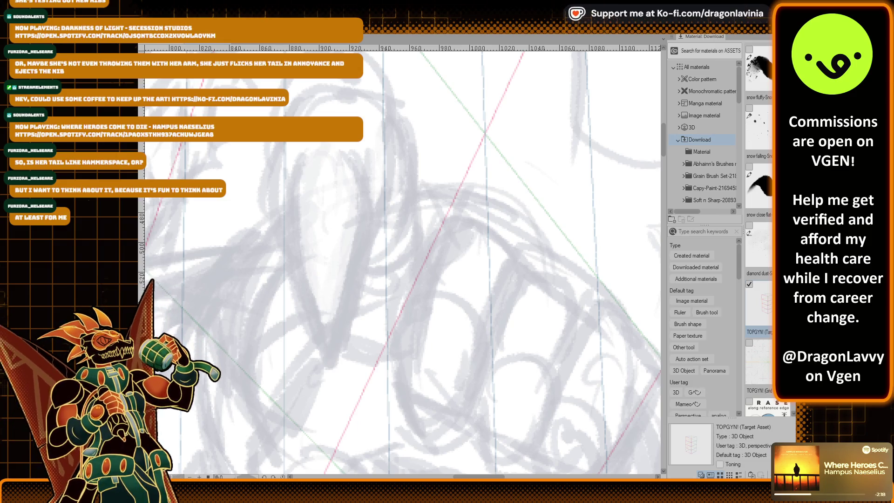
drag(238, 229, 330, 335)
key(ctrl+z)
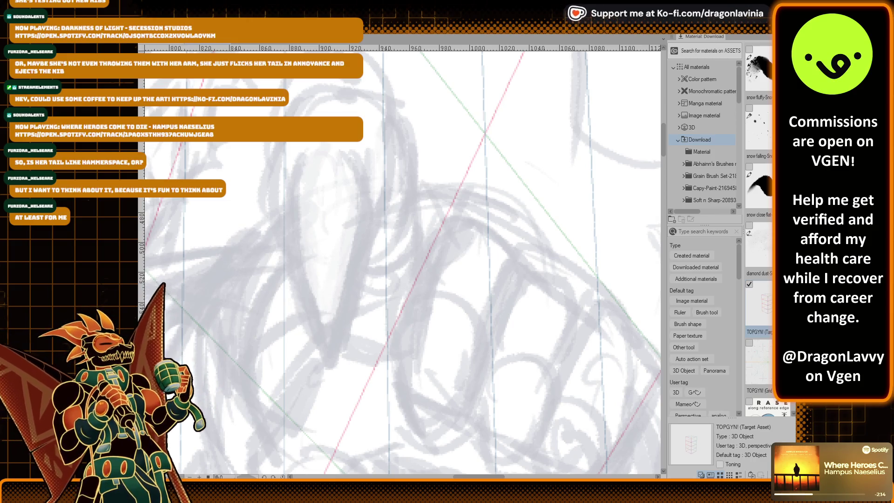
drag(294, 161, 319, 399)
key(ctrl+z)
drag(294, 161, 344, 379)
key(ctrl+z)
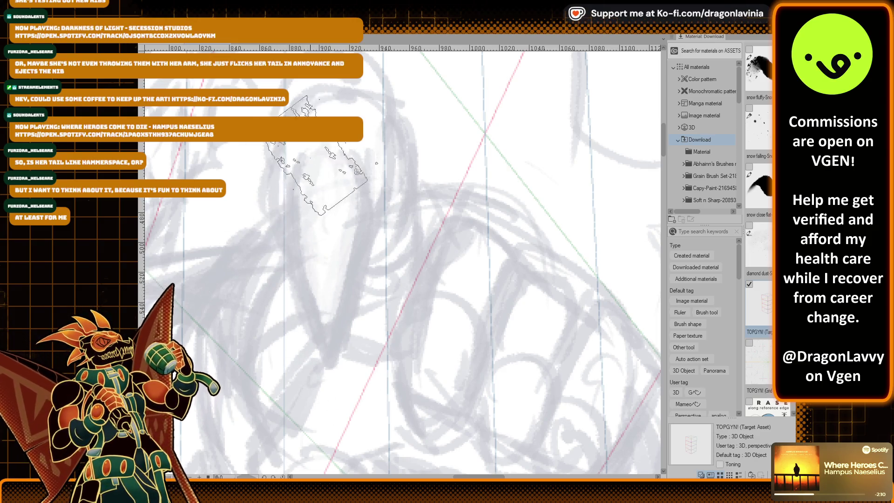
drag(307, 150, 352, 298)
Replace the V stroke with a closed pointed leaf shape in black ink.
key(ctrl+z)
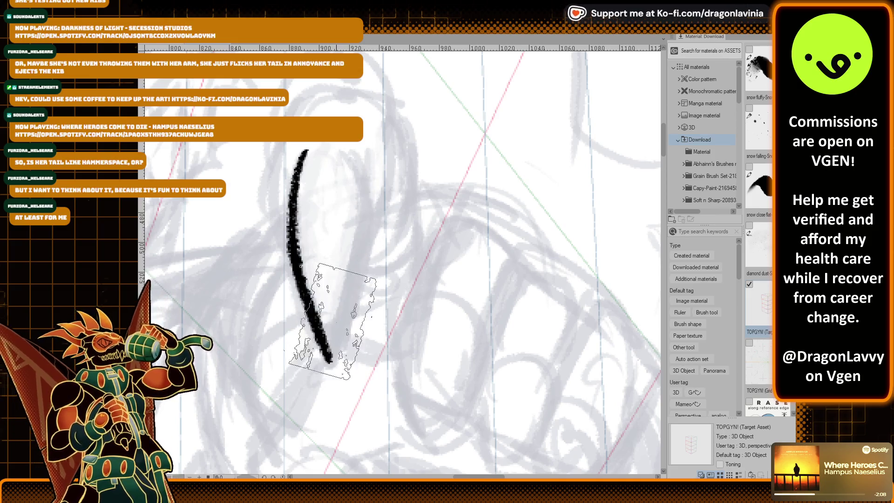
drag(306, 150, 340, 153)
scroll(340, 154, down, 2)
scroll(350, 195, up, 3)
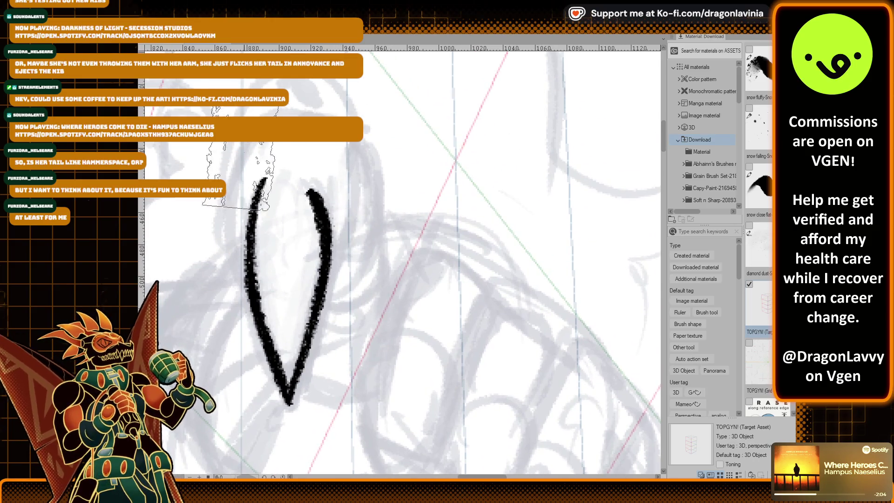
Ink the long left side of the finger and an arc across its top.
drag(262, 128, 254, 261)
key(ctrl+z)
drag(254, 112, 247, 280)
key(ctrl+z)
drag(251, 109, 248, 271)
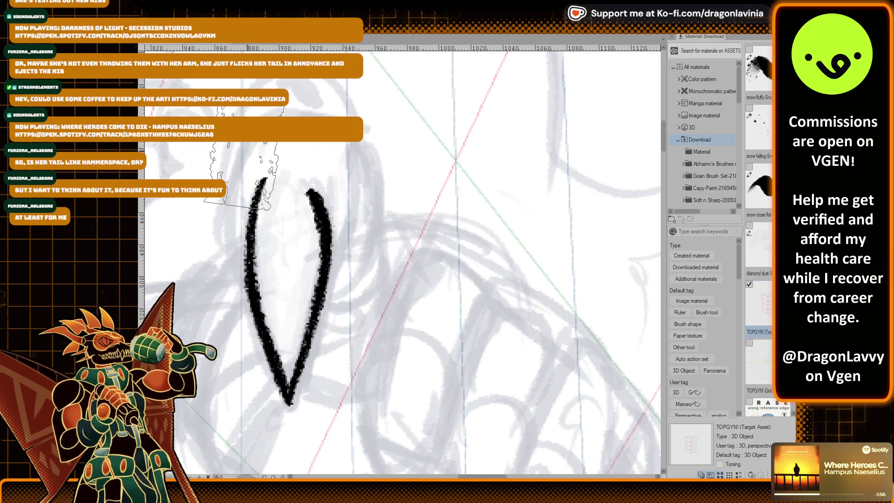
mouse_move(240, 143)
mouse_down()
mouse_move(246, 265)
mouse_move(244, 191)
mouse_up()
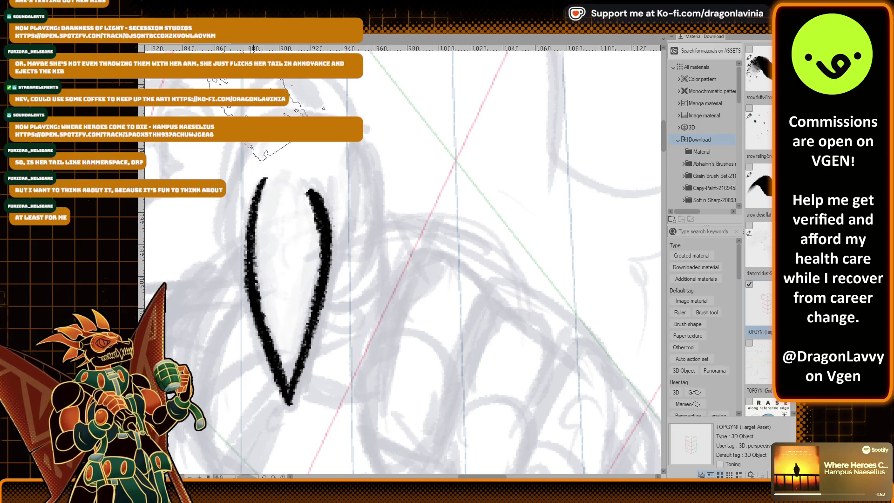
mouse_move(260, 84)
mouse_down()
mouse_move(410, 184)
mouse_move(345, 107)
mouse_up()
Ink the outer left and right outlines of the pointed finger up to its top.
key(ctrl+z)
drag(242, 145, 226, 235)
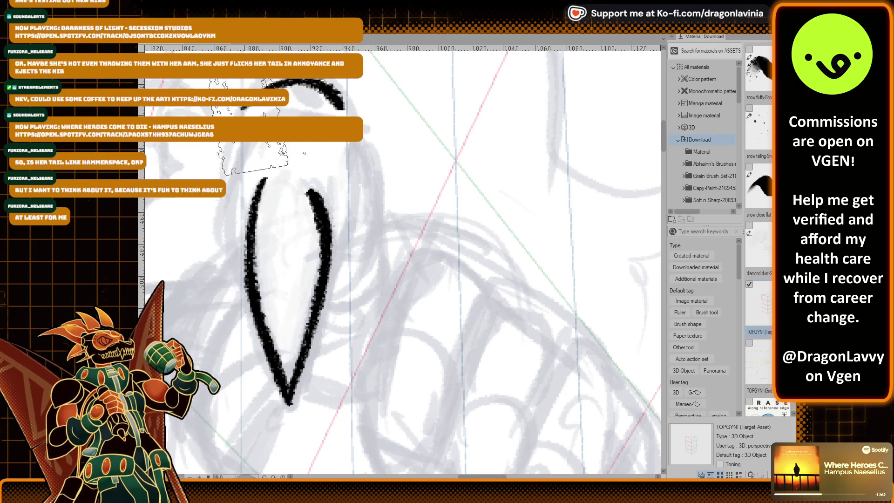
drag(242, 154, 247, 287)
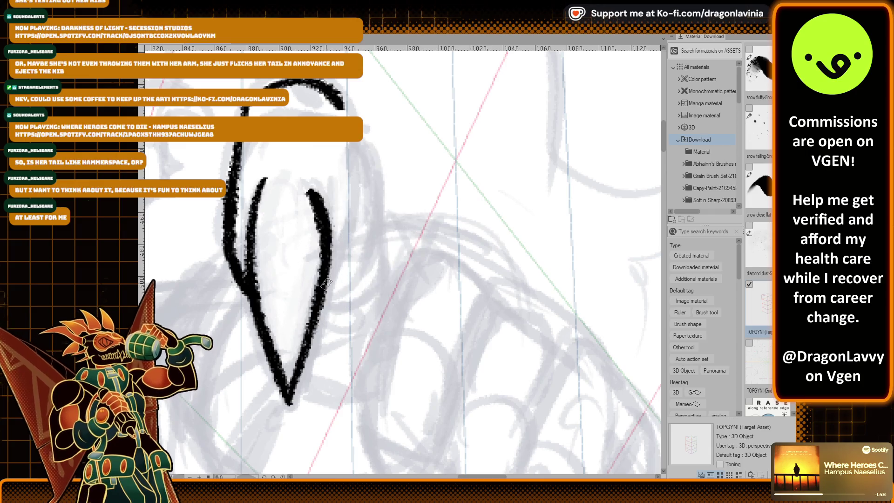
drag(328, 282, 359, 142)
key(ctrl+z)
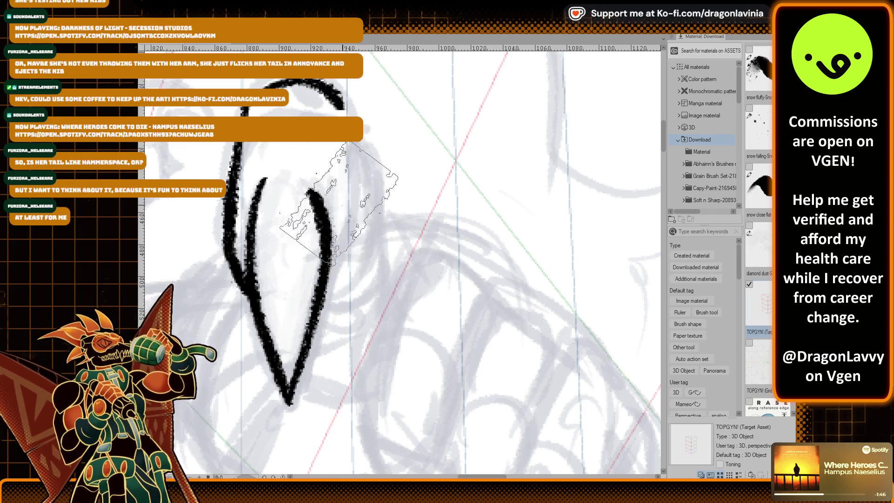
drag(326, 285, 358, 142)
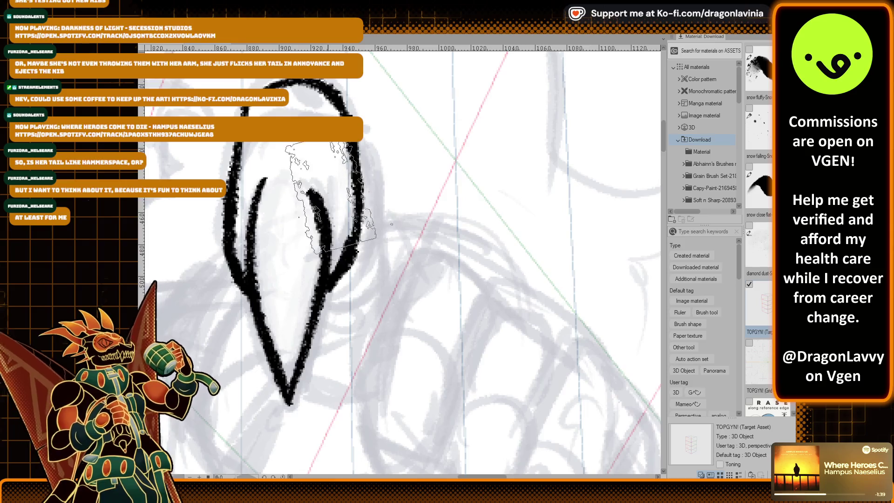
Reframe the view on the finger and erase the stray black lines.
drag(332, 200, 339, 293)
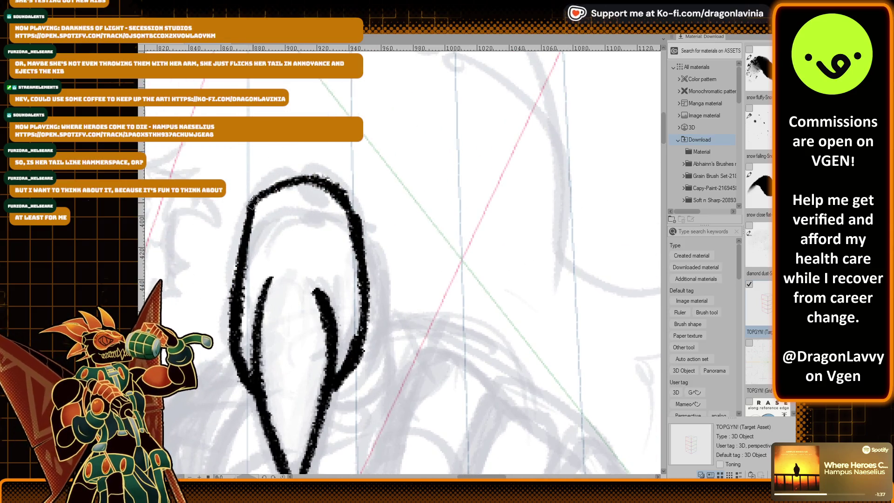
drag(377, 396, 323, 302)
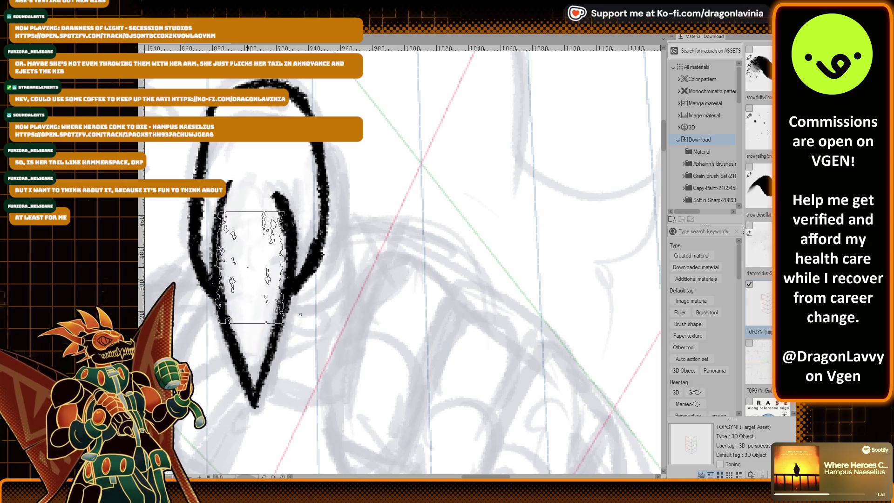
mouse_move(252, 270)
mouse_down()
mouse_move(230, 326)
mouse_move(225, 275)
mouse_up()
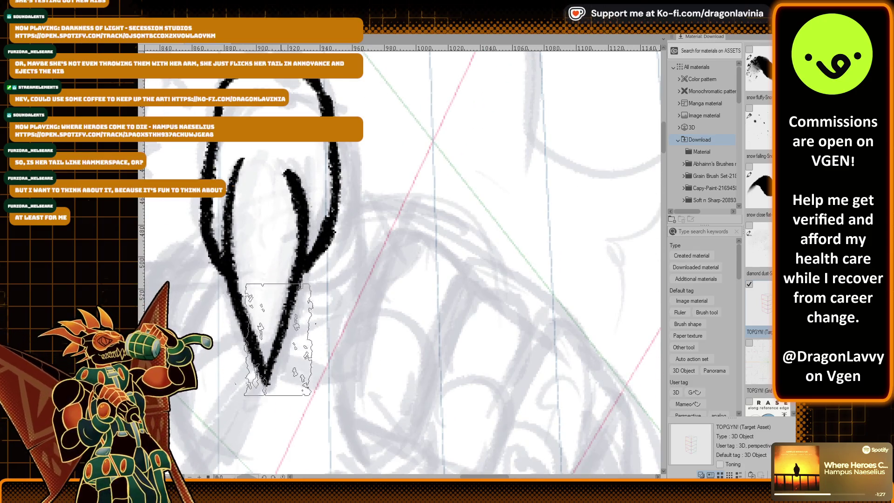
drag(304, 243, 333, 179)
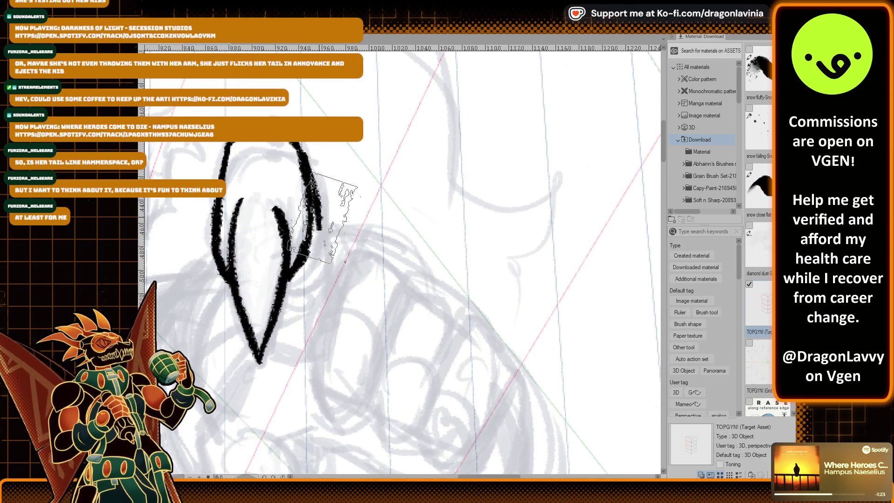
drag(331, 250, 321, 201)
mouse_move(328, 285)
mouse_down()
mouse_move(352, 269)
mouse_move(333, 196)
mouse_up()
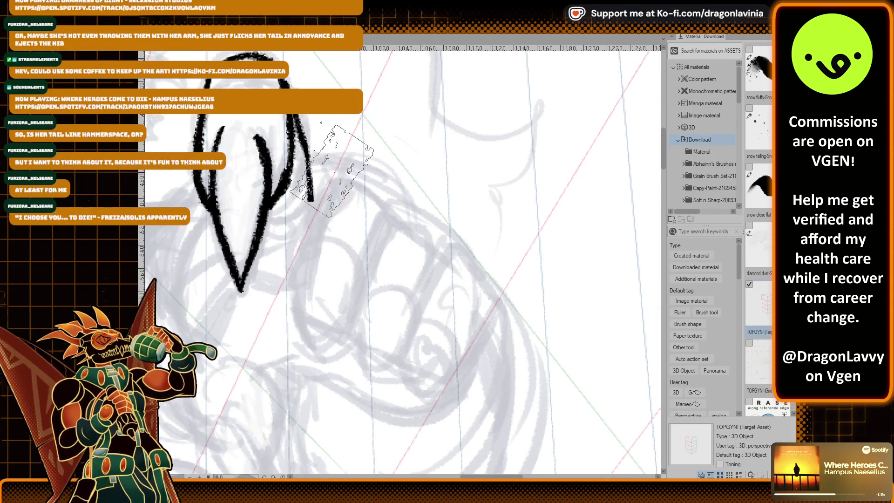
drag(373, 201, 308, 255)
key(ctrl+z)
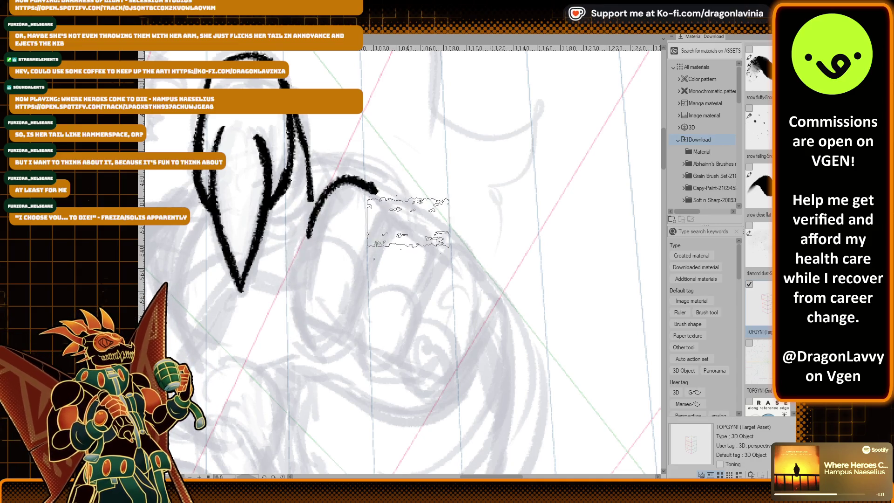
mouse_move(361, 285)
mouse_down()
mouse_move(434, 236)
mouse_move(414, 308)
mouse_up()
mouse_move(441, 245)
mouse_down()
mouse_move(422, 192)
mouse_move(433, 321)
mouse_up()
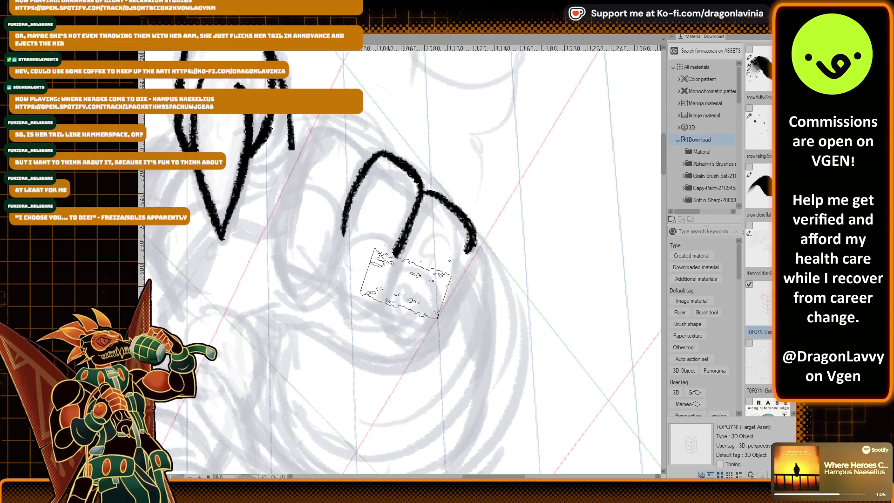
key(ctrl+z)
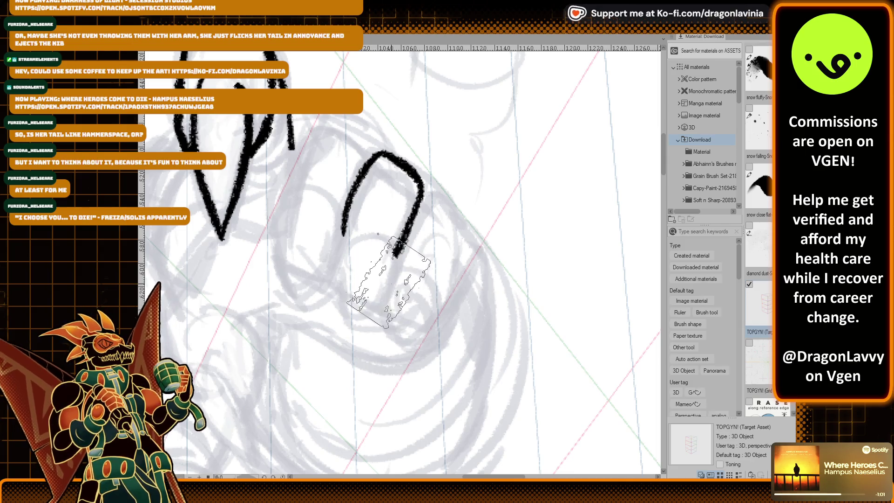
key(ctrl+z)
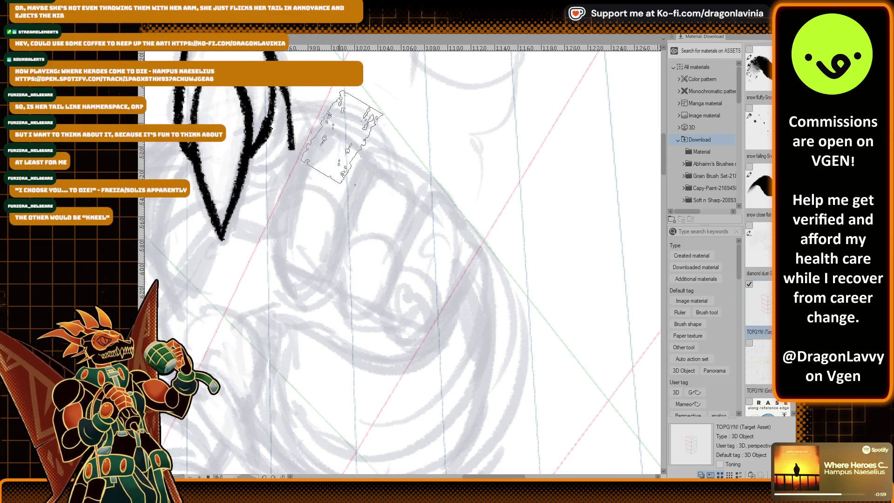
drag(310, 183, 425, 87)
scroll(424, 87, down, 1)
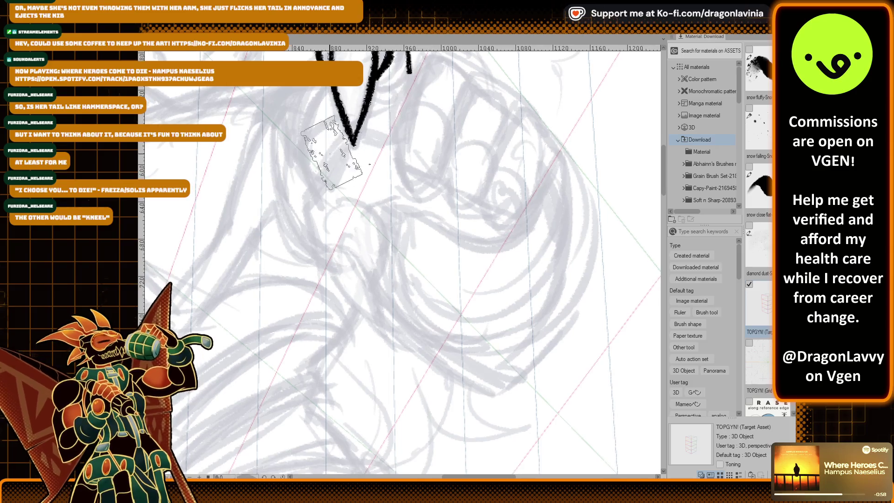
Extend the ink line down-right below the finger and add an inner curve.
drag(333, 204, 369, 276)
drag(304, 205, 389, 332)
key(ctrl+z)
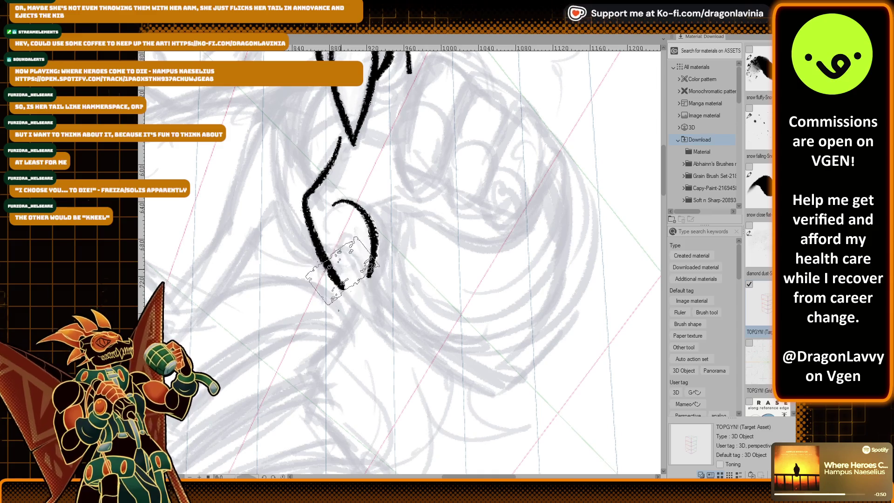
drag(344, 288, 393, 341)
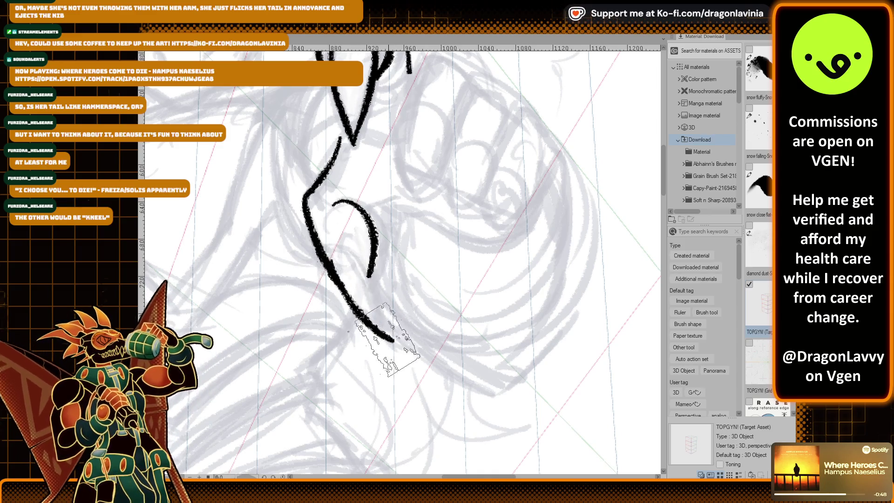
scroll(349, 255, down, 3)
scroll(375, 136, up, 3)
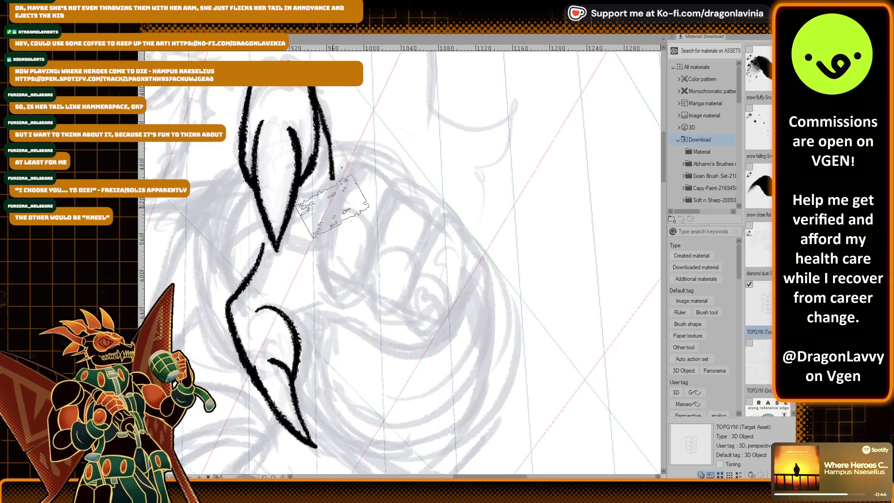
drag(375, 172, 390, 184)
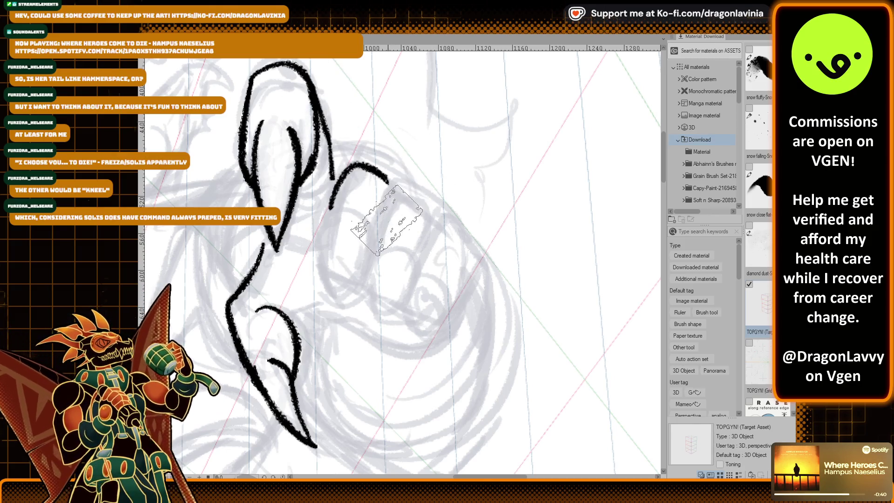
Ink the sides and bottoms of the curled fingertips, discarding a misplaced curved stroke.
mouse_move(376, 247)
mouse_down()
mouse_move(412, 190)
mouse_move(442, 213)
mouse_up()
key(ctrl+z)
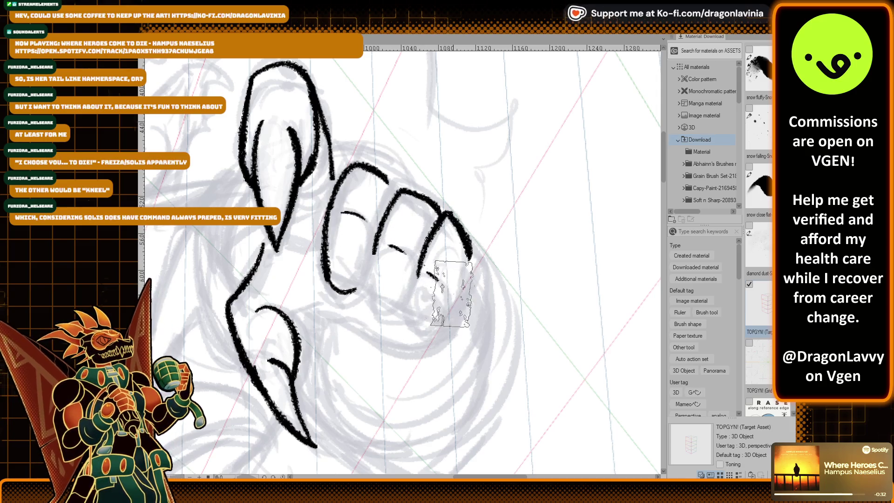
drag(442, 325, 470, 253)
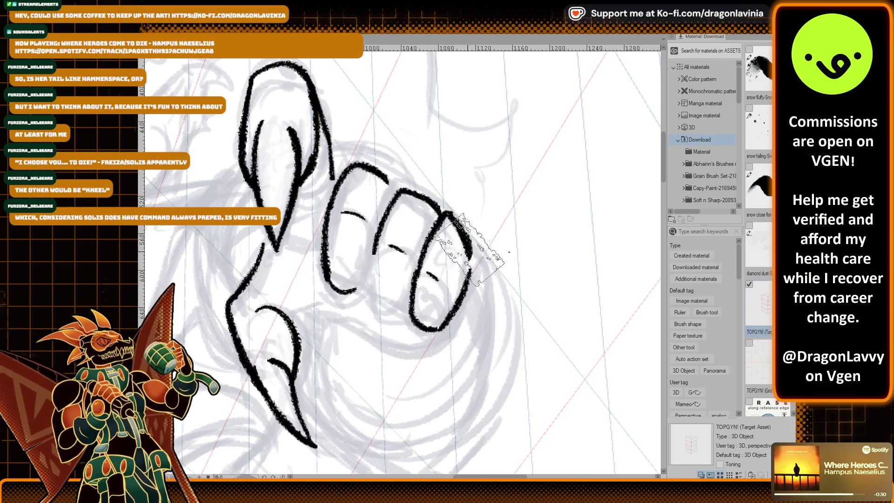
drag(370, 277, 405, 321)
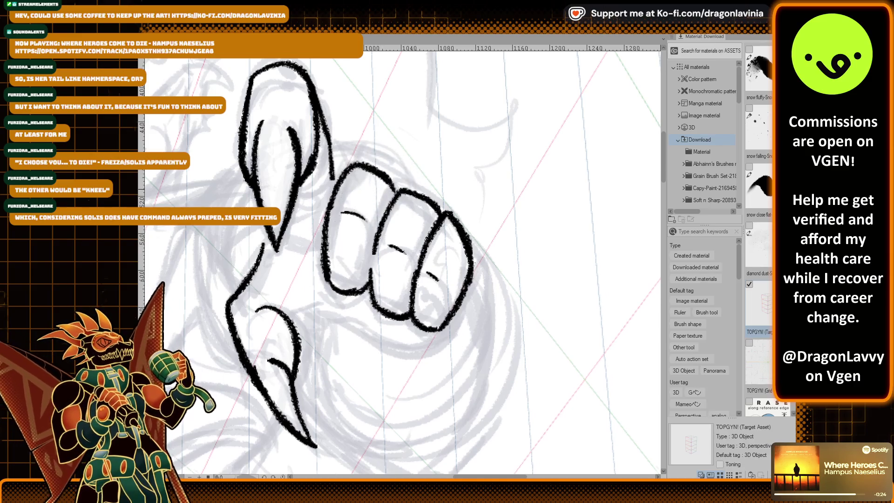
scroll(356, 194, up, 1)
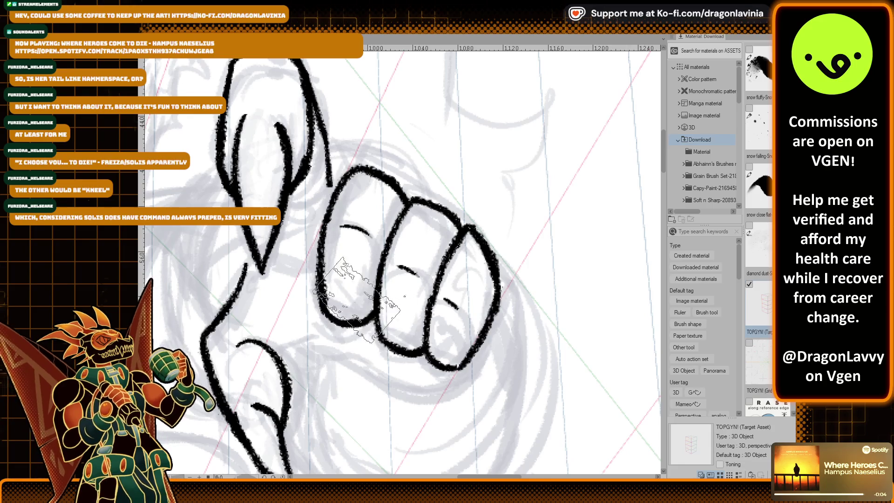
drag(325, 178, 353, 224)
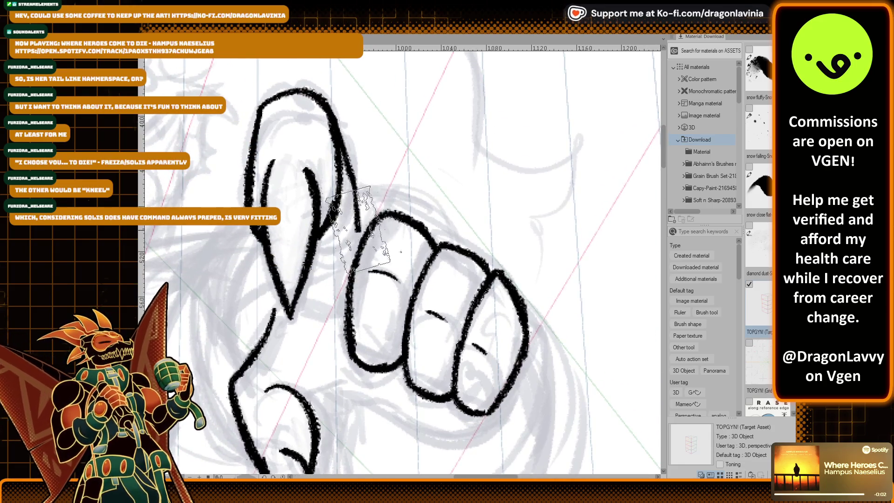
Undo the failed stroke under the fist and reframe the view around it.
scroll(362, 243, down, 2)
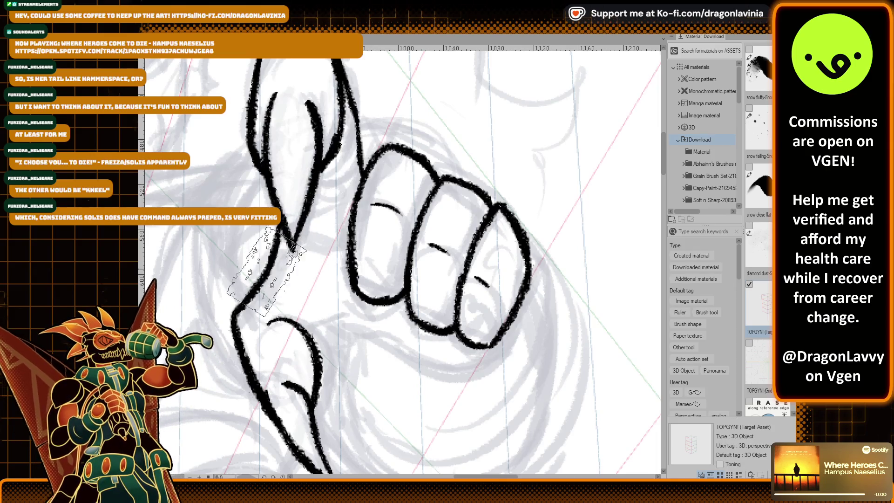
scroll(335, 196, down, 3)
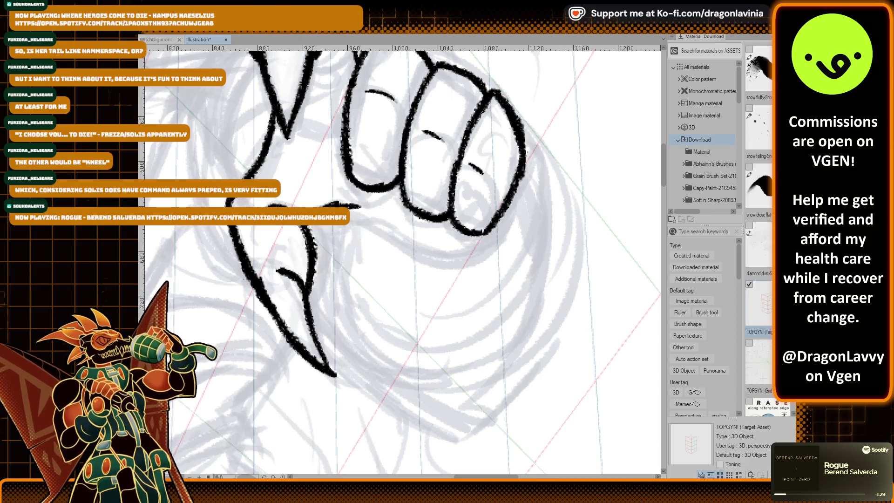
key(ctrl+z)
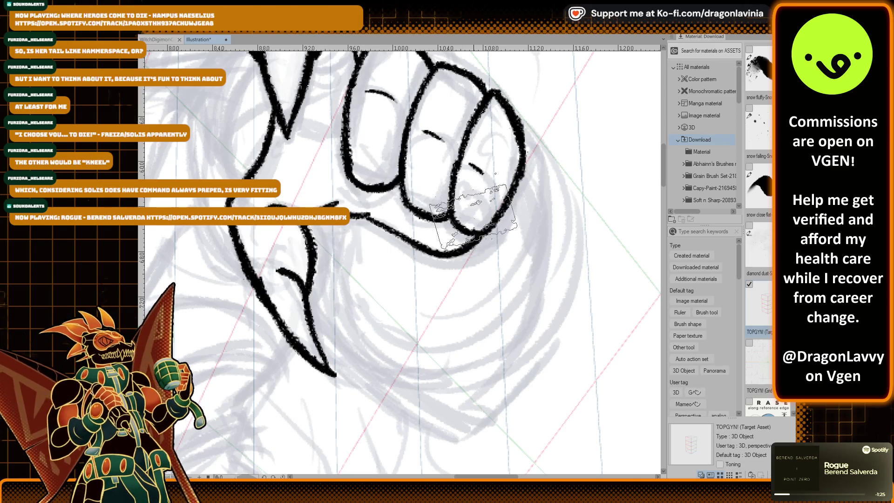
drag(478, 214, 474, 209)
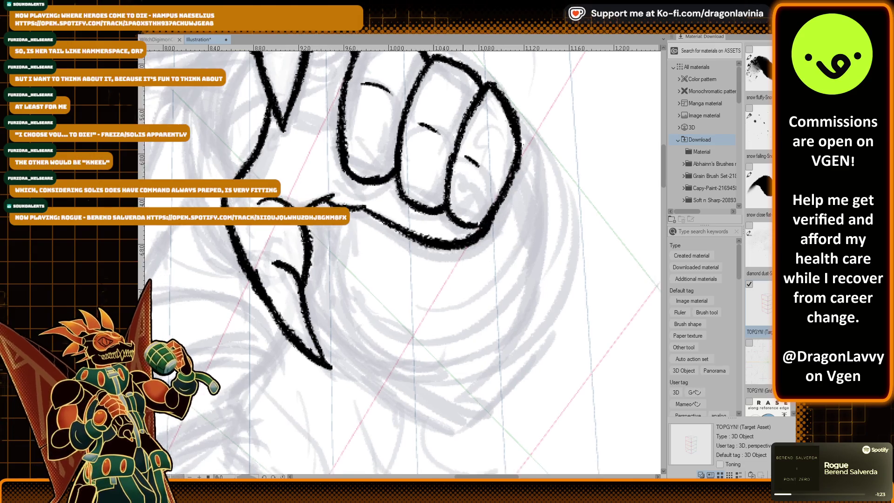
scroll(363, 200, down, 2)
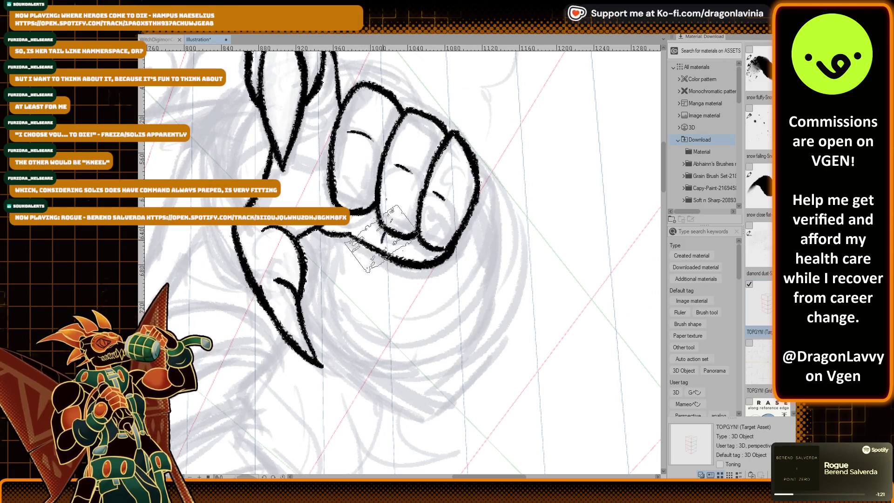
scroll(338, 170, up, 3)
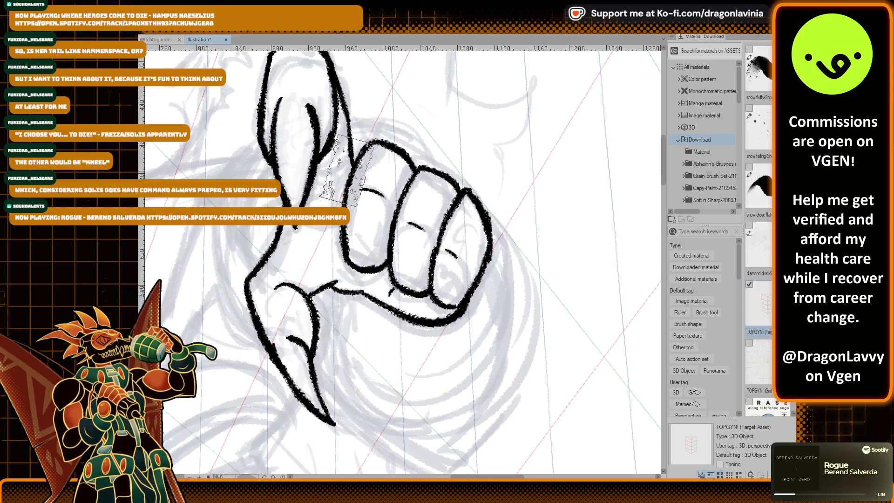
scroll(347, 139, up, 2)
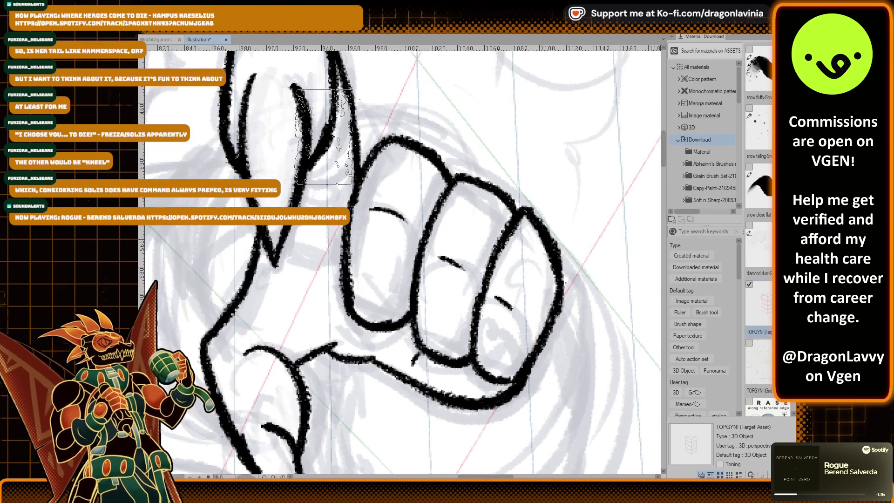
Make the eraser much smaller, return to the inking brush, and frame the lower knuckles.
key(e)
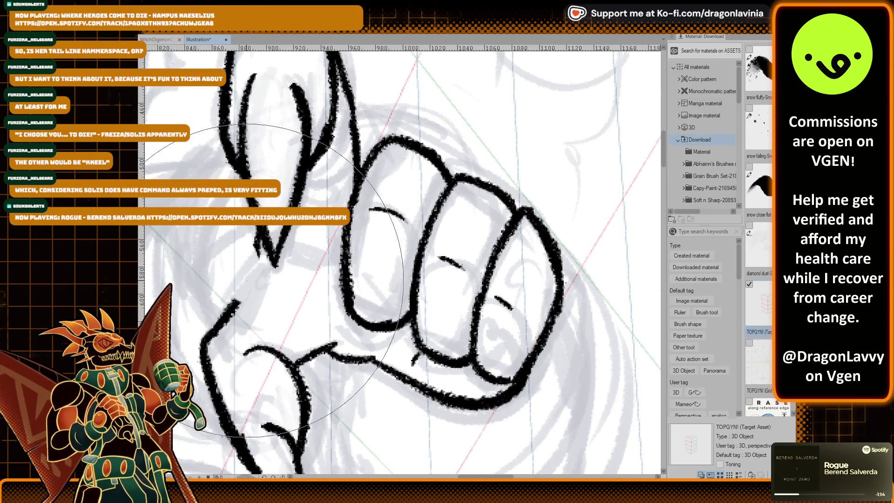
key(bracketleft)
key(bracketleft)
key(bracketleft)
key(b)
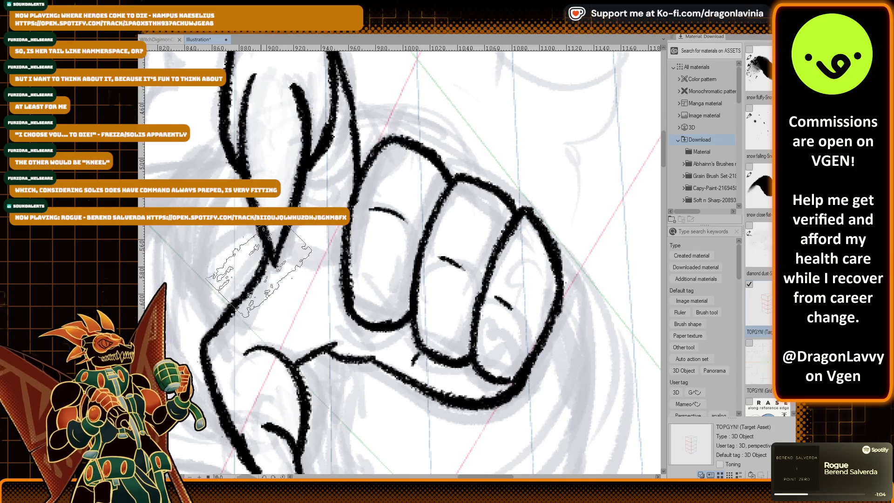
scroll(293, 254, down, 3)
scroll(294, 312, up, 4)
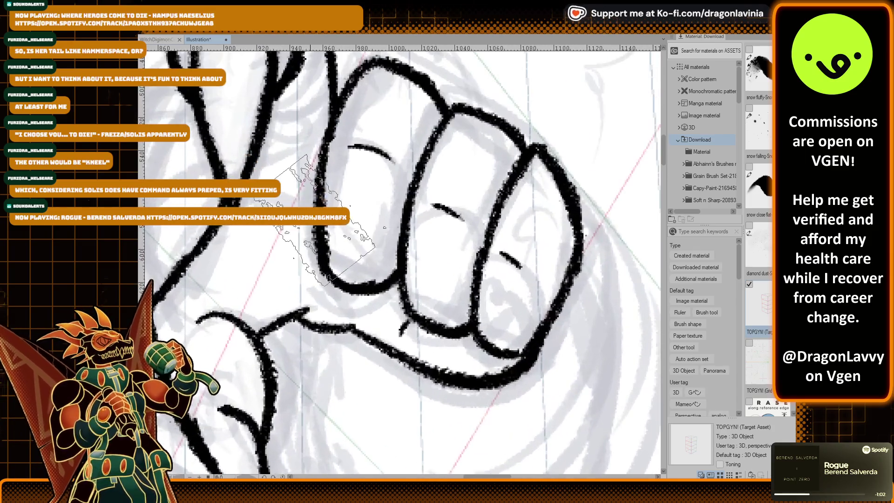
mouse_move(207, 291)
mouse_down()
mouse_move(303, 312)
mouse_move(331, 245)
mouse_up()
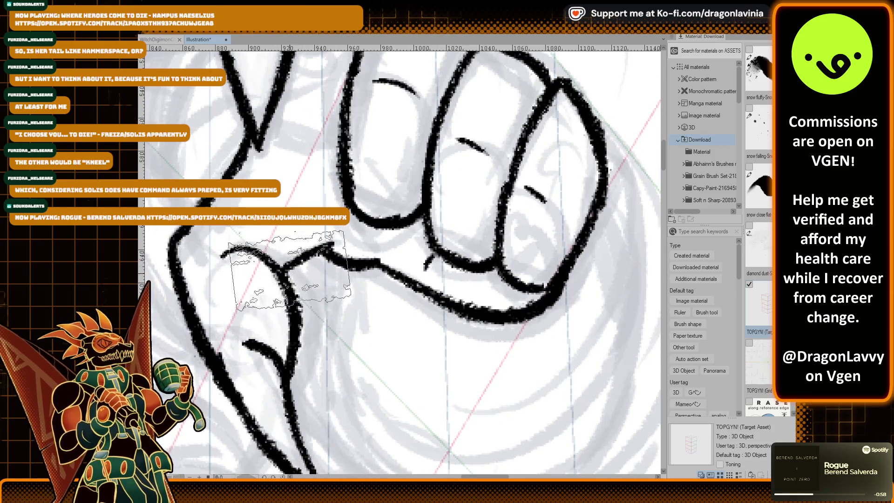
drag(344, 132, 246, 257)
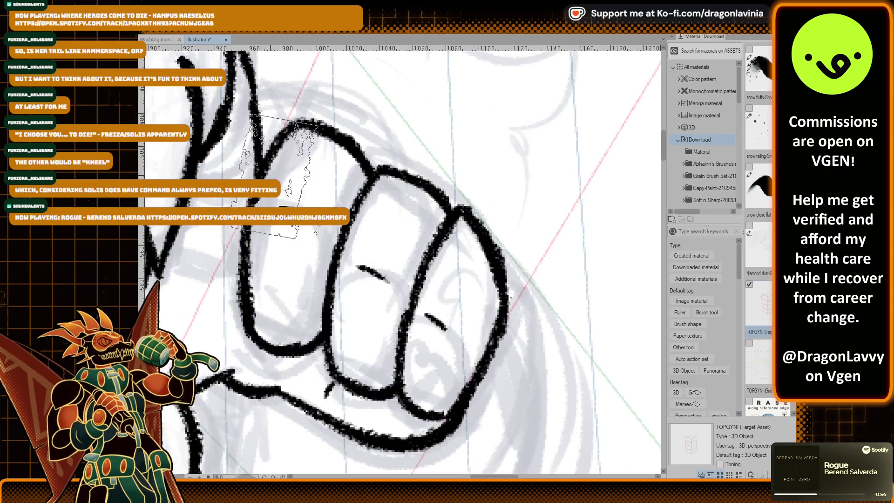
drag(363, 159, 358, 152)
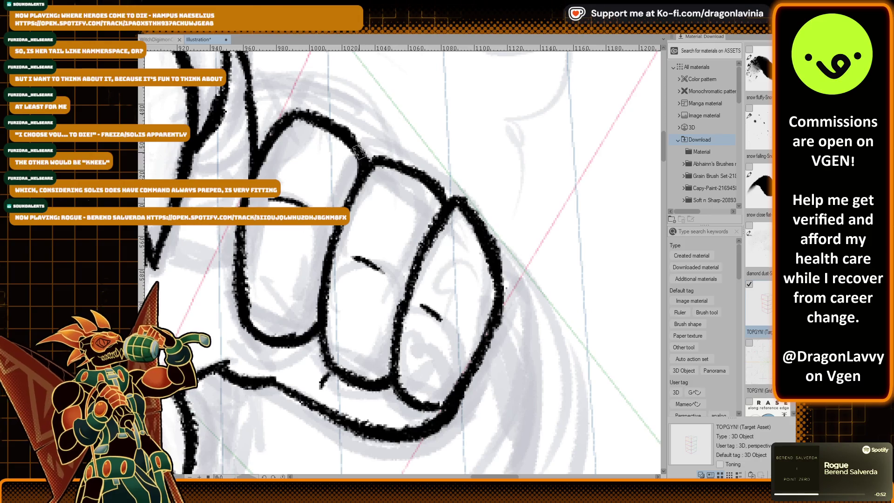
Remove the unwanted lower-left finger loop from the fist's knuckles.
scroll(354, 267, down, 5)
mouse_move(353, 267)
mouse_down()
mouse_move(354, 193)
mouse_move(354, 268)
mouse_move(417, 173)
mouse_up()
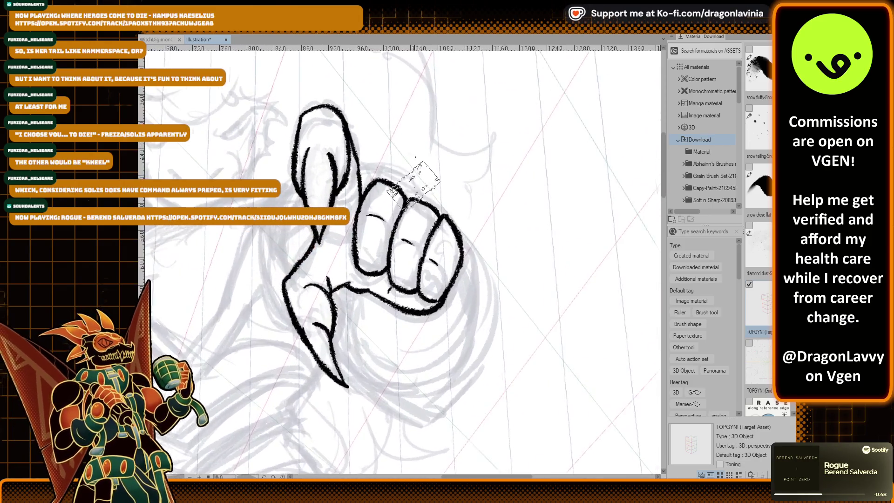
scroll(417, 173, up, 2)
drag(417, 173, 426, 205)
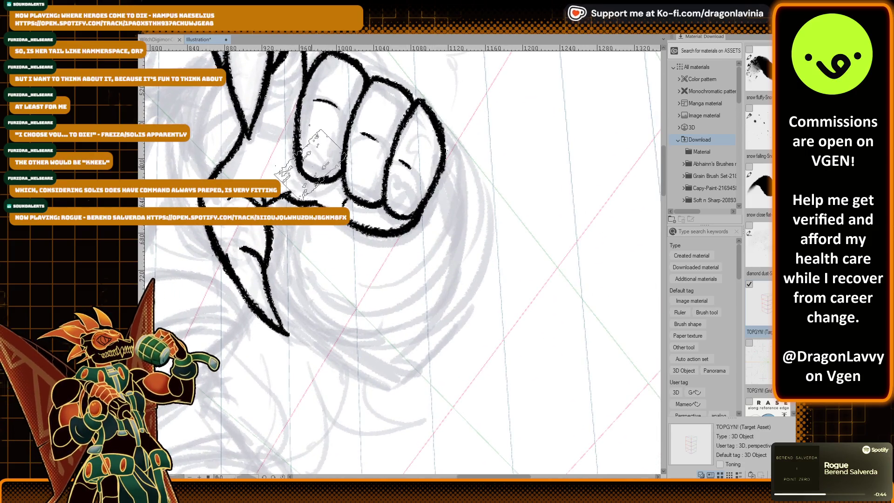
scroll(323, 195, up, 1)
scroll(321, 195, up, 3)
key(ctrl+z)
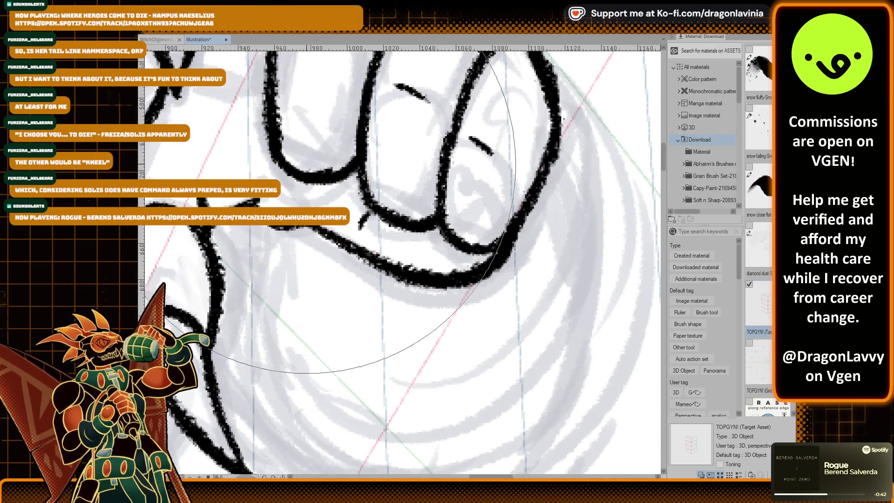
key(e)
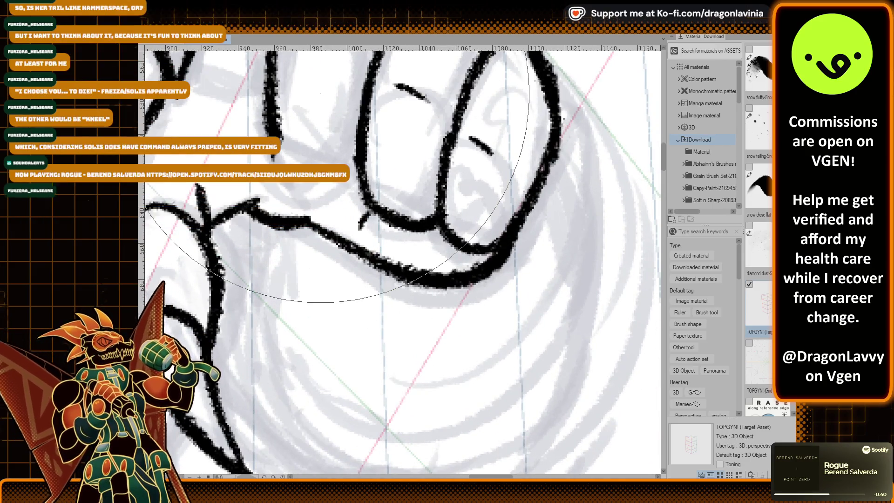
key(b)
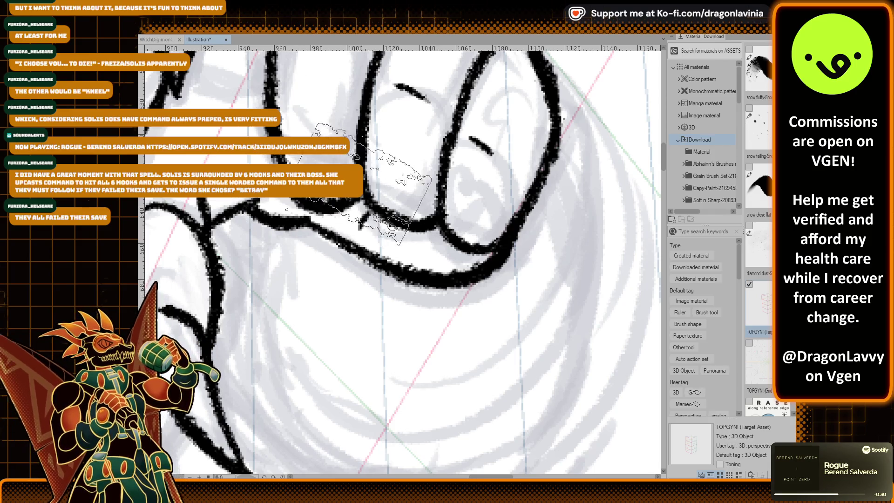
scroll(294, 168, down, 2)
scroll(294, 168, up, 1)
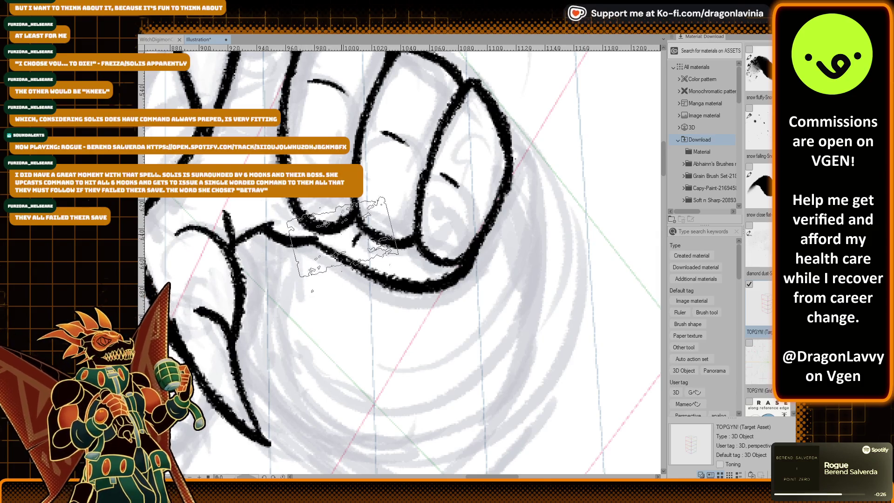
Ink a curved line down the fist's right side, then zoom out to review the illustration.
scroll(373, 221, down, 4)
scroll(373, 221, down, 1)
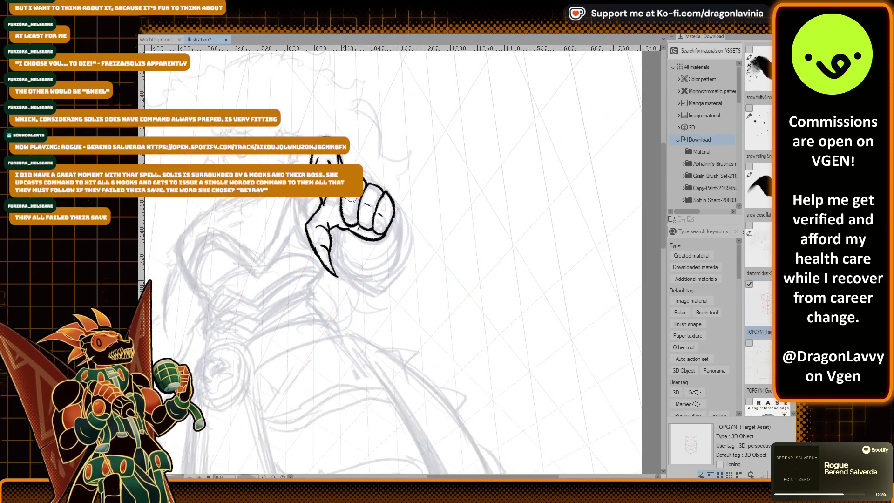
scroll(388, 195, up, 1)
scroll(382, 205, up, 1)
scroll(377, 214, up, 1)
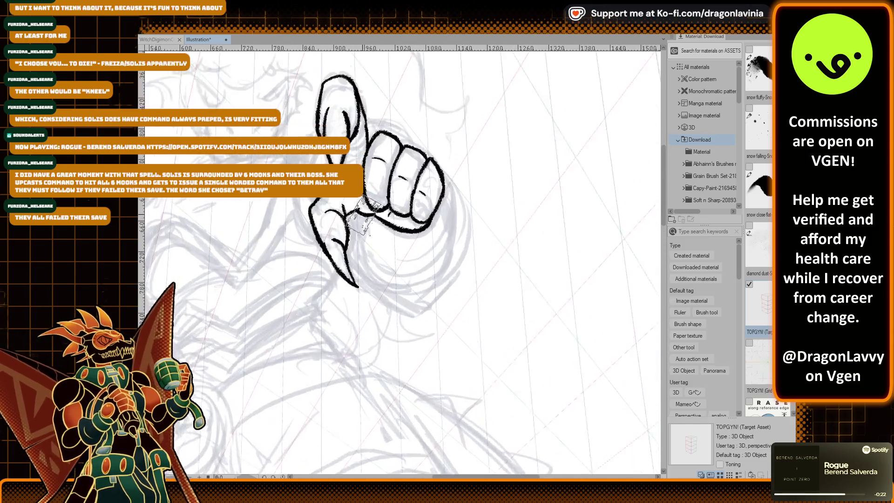
scroll(370, 226, up, 1)
drag(463, 178, 414, 276)
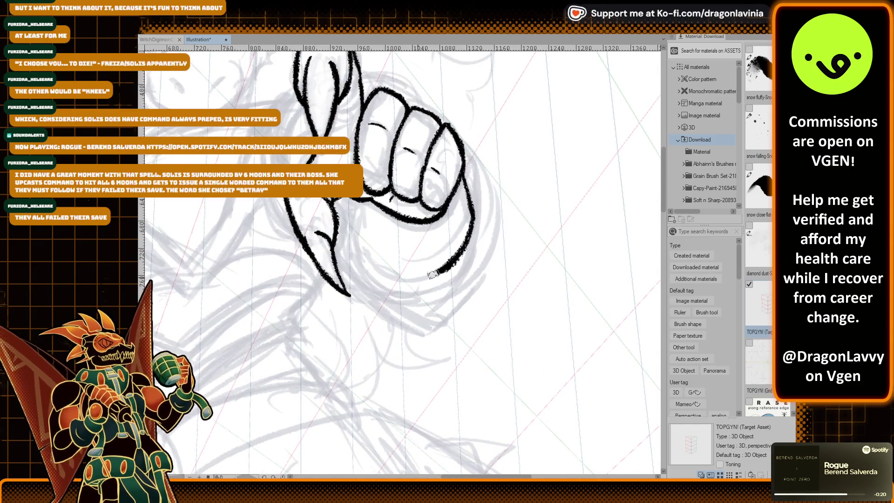
scroll(391, 209, up, 1)
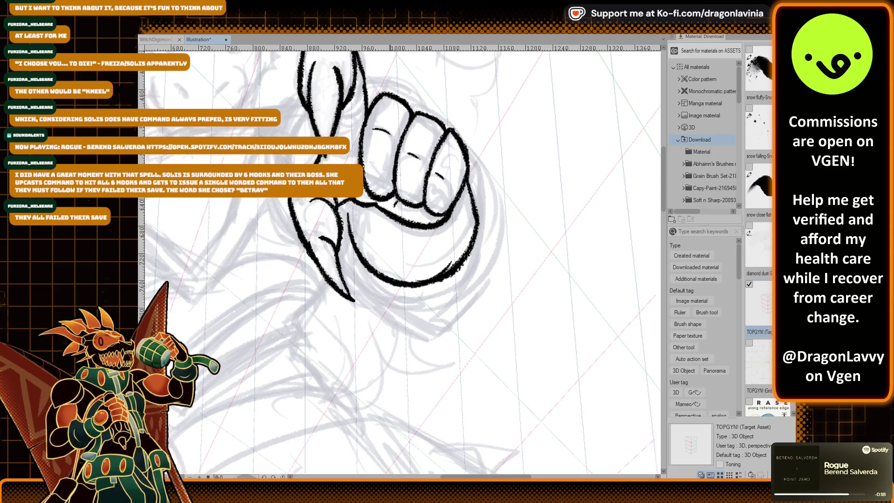
scroll(396, 203, up, 1)
scroll(396, 205, up, 3)
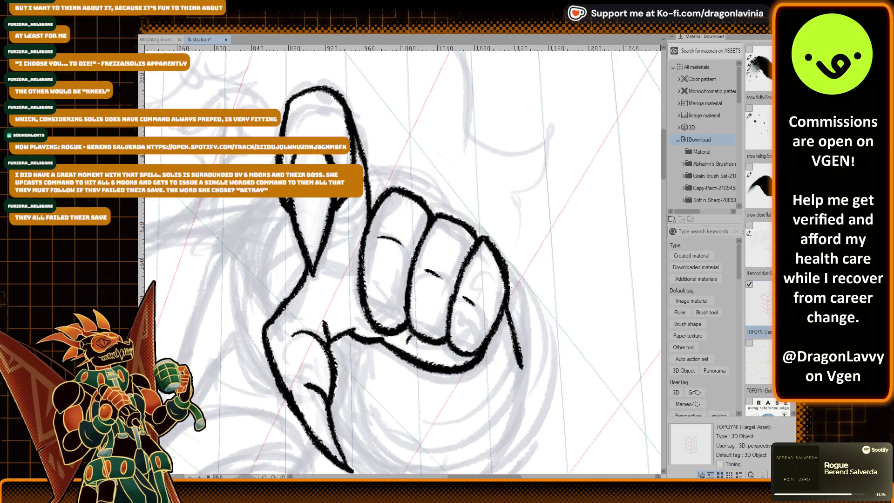
scroll(419, 269, down, 4)
scroll(419, 270, down, 4)
scroll(552, 243, down, 4)
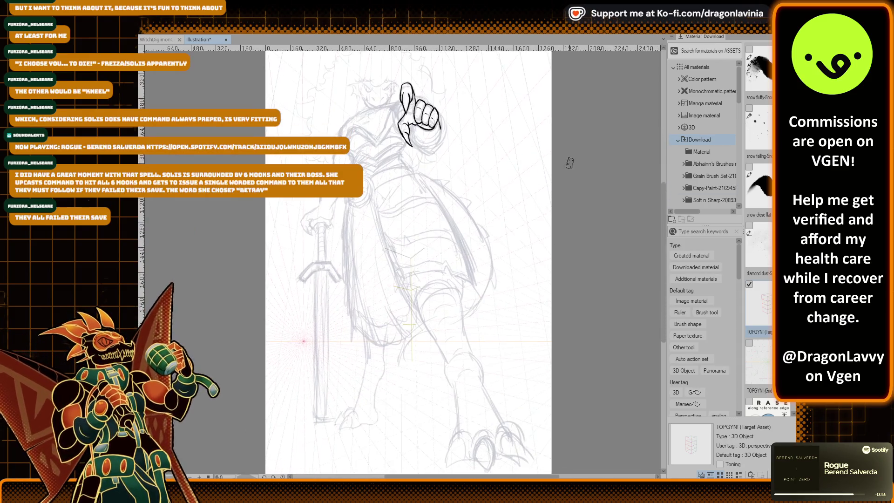
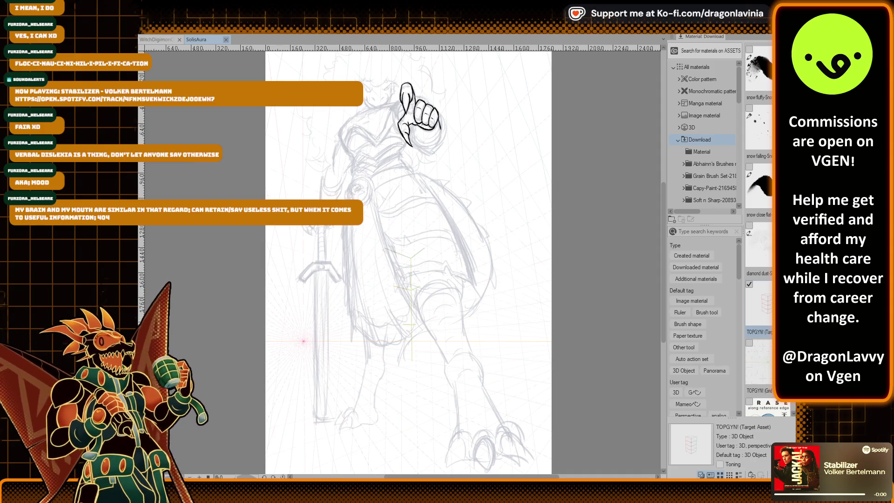
Close the SolisAura document and hide all palettes to widen the canvas.
key(ctrl+w)
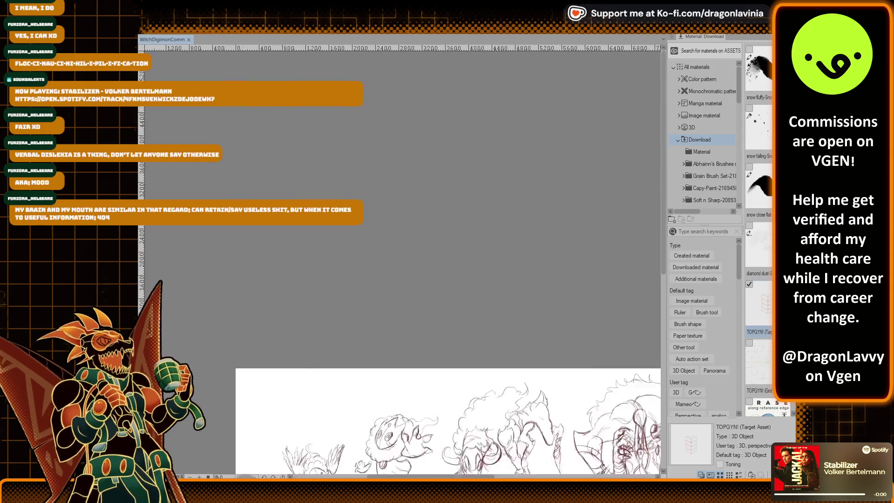
drag(401, 260, 558, 212)
key(Tab)
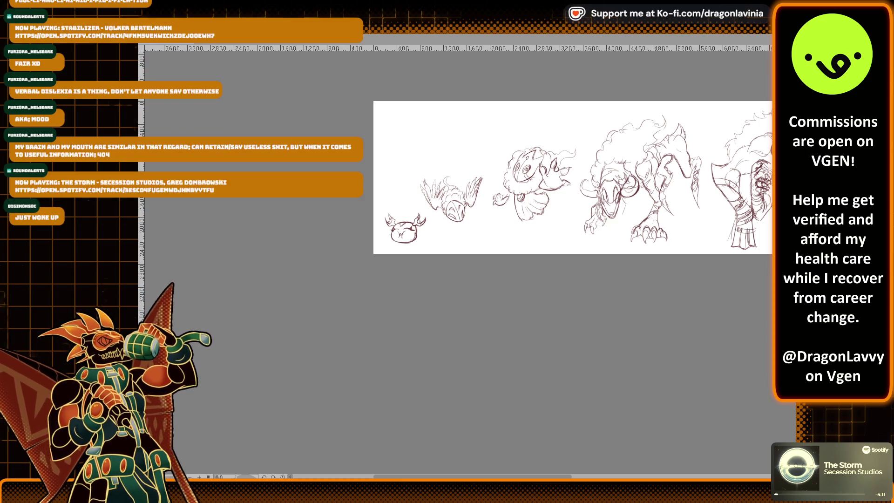
Zoom in on the creature sketches and lower the sketch layer's opacity.
key(ctrl+plus)
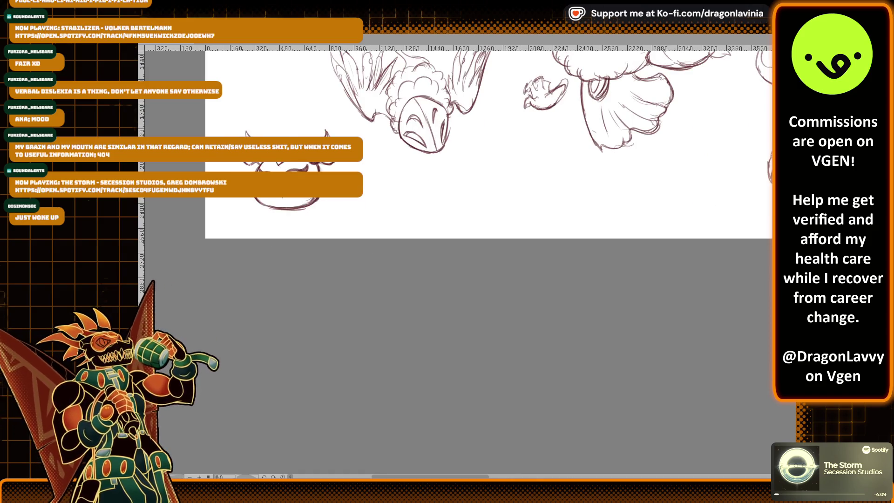
scroll(498, 158, up, 1)
scroll(454, 210, right, 5)
scroll(454, 209, right, 5)
scroll(454, 210, right, 5)
scroll(454, 209, right, 5)
scroll(455, 210, left, 5)
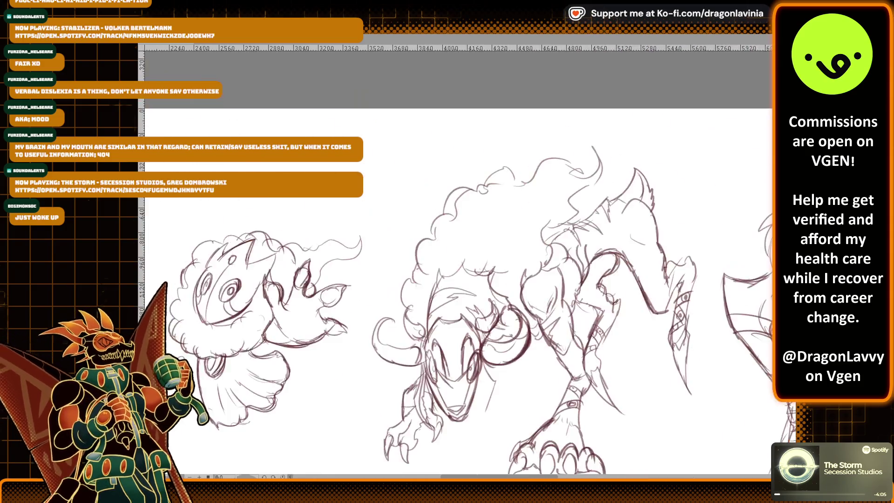
scroll(454, 210, left, 5)
scroll(454, 210, left, 5)
scroll(454, 210, down, 1)
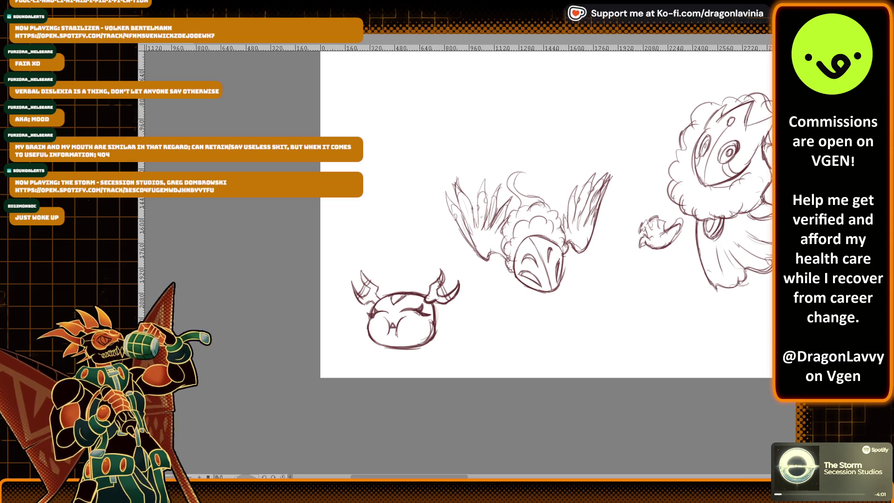
key(3)
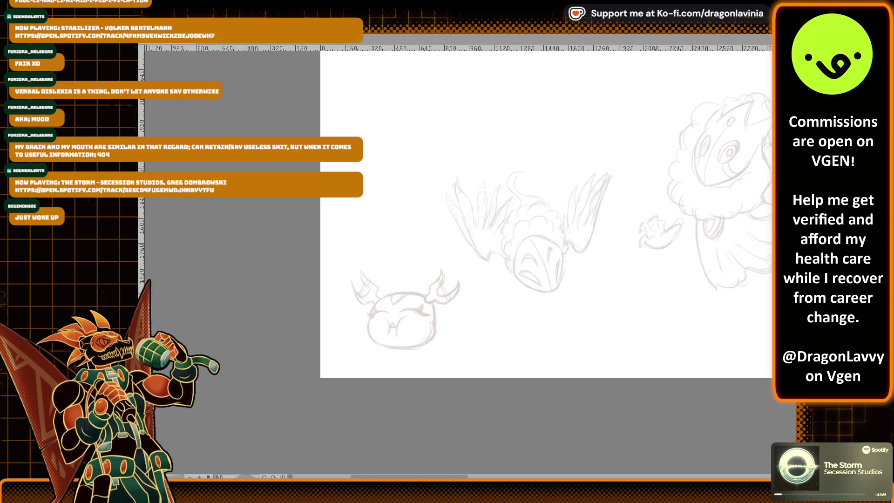
scroll(824, 226, up, 1)
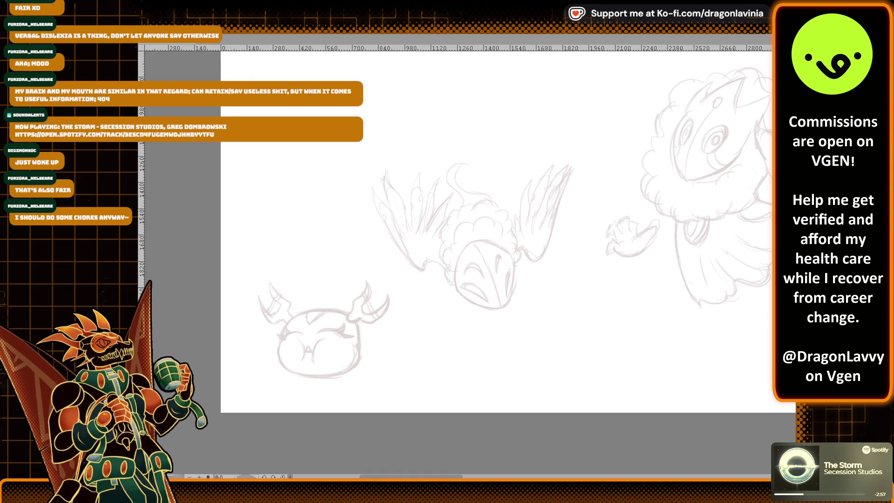
scroll(310, 241, down, 2)
Try and undo several ink strokes along the face's left edge.
scroll(372, 209, up, 1)
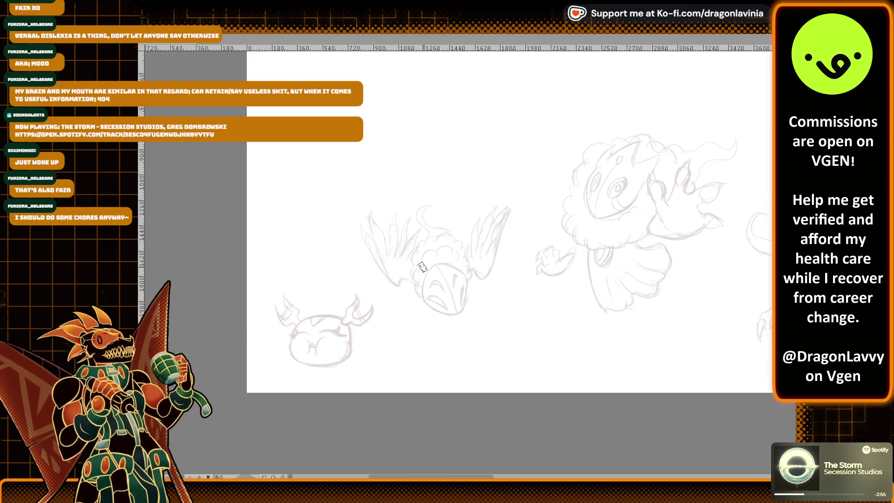
scroll(456, 182, down, 2)
scroll(456, 182, up, 2)
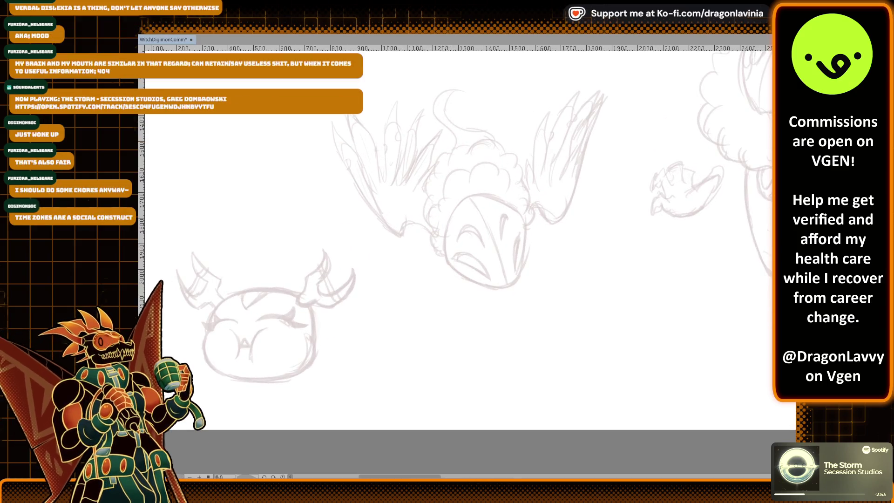
scroll(636, 247, up, 3)
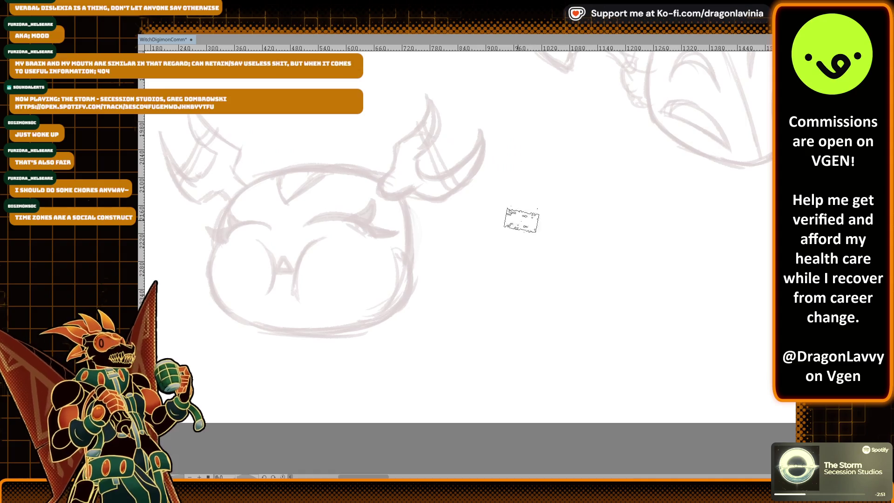
scroll(418, 204, up, 3)
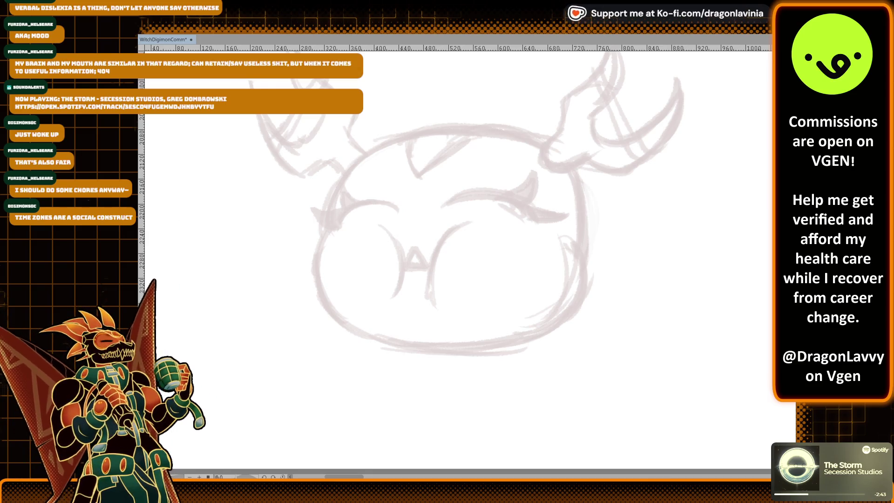
drag(356, 184, 342, 270)
key(ctrl+z)
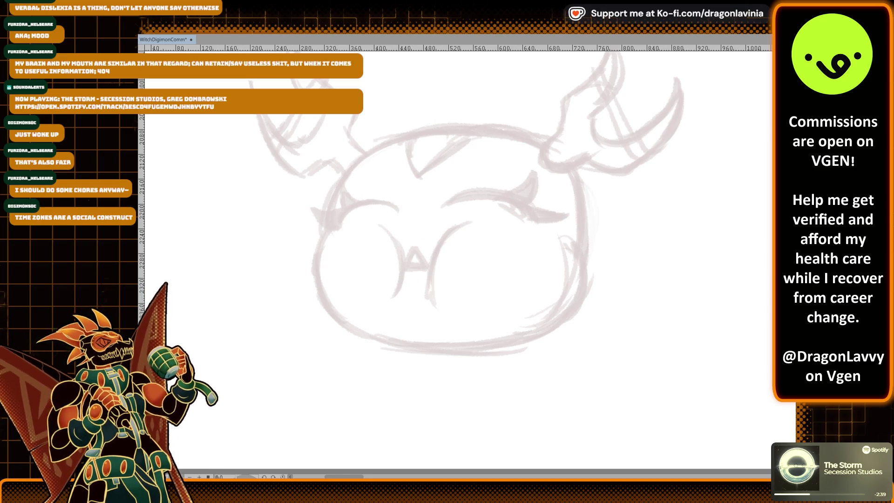
drag(353, 211, 345, 332)
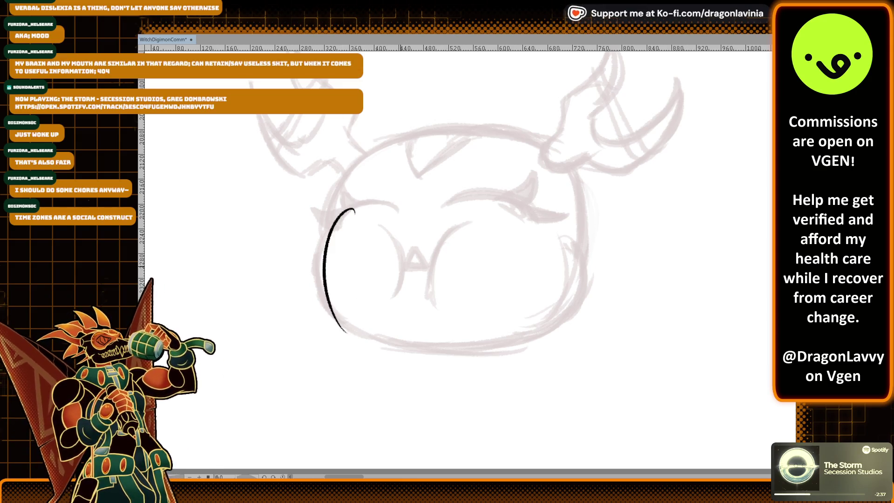
scroll(344, 224, up, 2)
key(ctrl+z)
drag(326, 175, 327, 272)
key(ctrl+z)
key(ctrl+z)
drag(320, 176, 331, 285)
key(ctrl+z)
scroll(255, 299, up, 1)
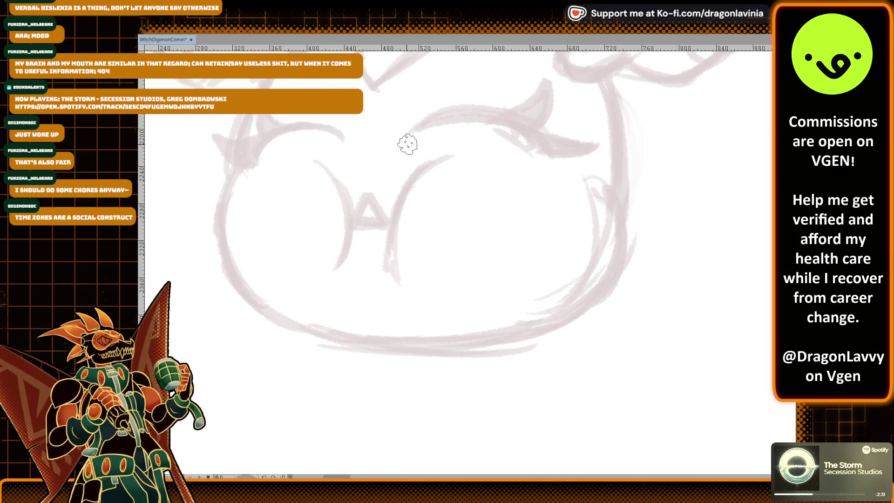
drag(347, 188, 342, 279)
key(ctrl+z)
Ink the nose's long vertical stroke and arch, undoing the failed attempts.
key(ctrl+z)
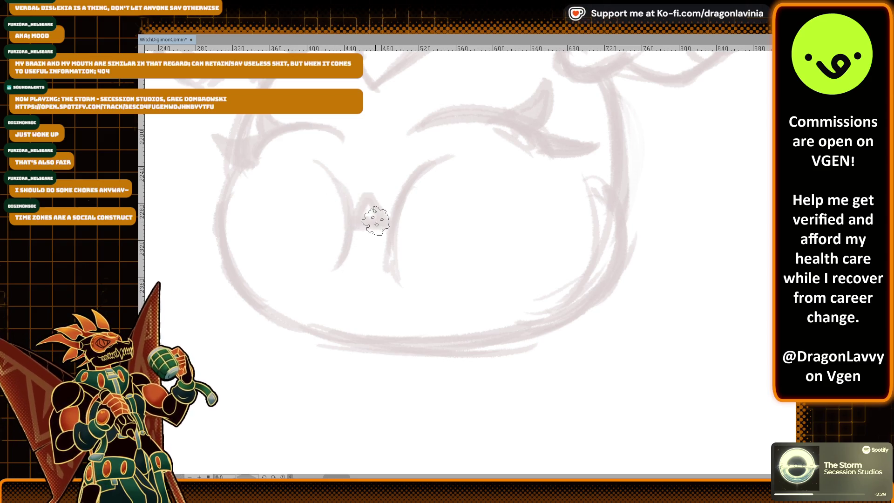
drag(423, 182, 391, 280)
key(ctrl+z)
mouse_move(435, 156)
mouse_down()
mouse_move(399, 240)
mouse_move(408, 189)
mouse_move(400, 300)
mouse_up()
key(ctrl+z)
key(ctrl+z)
drag(322, 172, 342, 274)
key(ctrl+z)
key(ctrl+z)
drag(334, 181, 345, 278)
mouse_move(347, 224)
mouse_down()
mouse_move(385, 226)
mouse_move(352, 228)
mouse_up()
key(ctrl+z)
mouse_move(412, 177)
mouse_down()
mouse_move(398, 193)
mouse_move(395, 247)
mouse_up()
Ink the left and right curves beside the nose and a small triangle nose.
key(ctrl+z)
key(ctrl+z)
key(ctrl+z)
scroll(389, 222, up, 2)
key(ctrl+z)
drag(312, 150, 326, 298)
mouse_move(436, 147)
mouse_down()
mouse_move(401, 309)
mouse_move(401, 298)
mouse_up()
key(ctrl+z)
key(ctrl+z)
drag(431, 158, 407, 305)
mouse_move(348, 209)
mouse_down()
mouse_move(388, 231)
mouse_move(347, 231)
mouse_up()
key(ctrl+z)
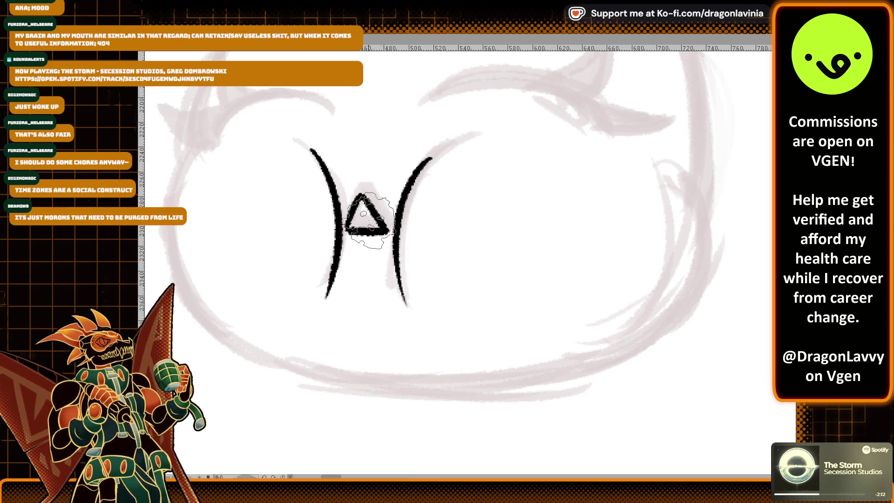
drag(413, 188, 415, 200)
mouse_move(441, 125)
mouse_down()
mouse_move(412, 211)
mouse_move(489, 149)
mouse_up()
key(ctrl+z)
Ink the closed eye arc above the nose with a tapered lash, erasing its tip.
key(ctrl+z)
mouse_move(401, 184)
mouse_down()
mouse_move(552, 198)
mouse_move(547, 180)
mouse_move(582, 219)
mouse_up()
key(ctrl+z)
drag(395, 184, 537, 179)
key(ctrl+z)
key(ctrl+z)
key(ctrl+z)
drag(394, 184, 580, 214)
key(ctrl+z)
drag(395, 183, 586, 204)
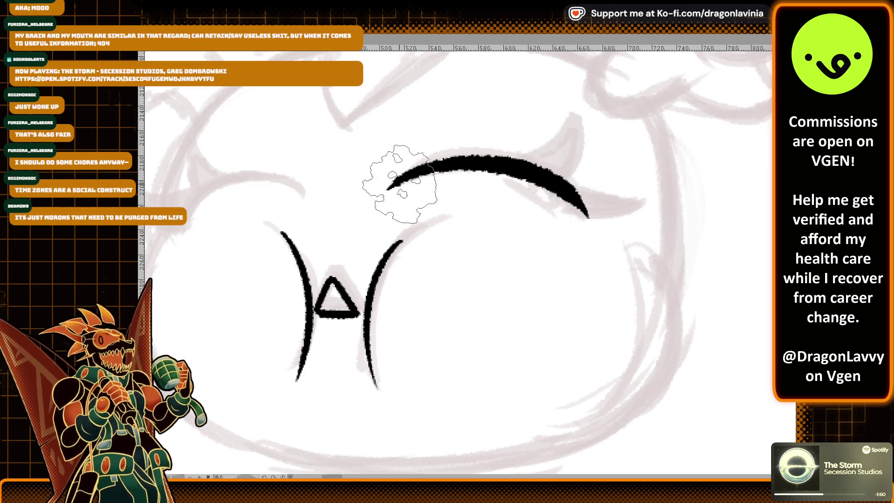
mouse_move(522, 162)
mouse_down()
mouse_move(581, 124)
mouse_move(566, 179)
mouse_up()
scroll(466, 210, down, 1)
mouse_move(573, 139)
mouse_down()
mouse_move(540, 168)
mouse_move(527, 158)
mouse_up()
Hide the ink layer to check the faded sketch, then try a stroke over it.
key(Delete)
scroll(399, 139, up, 2)
scroll(239, 219, up, 2)
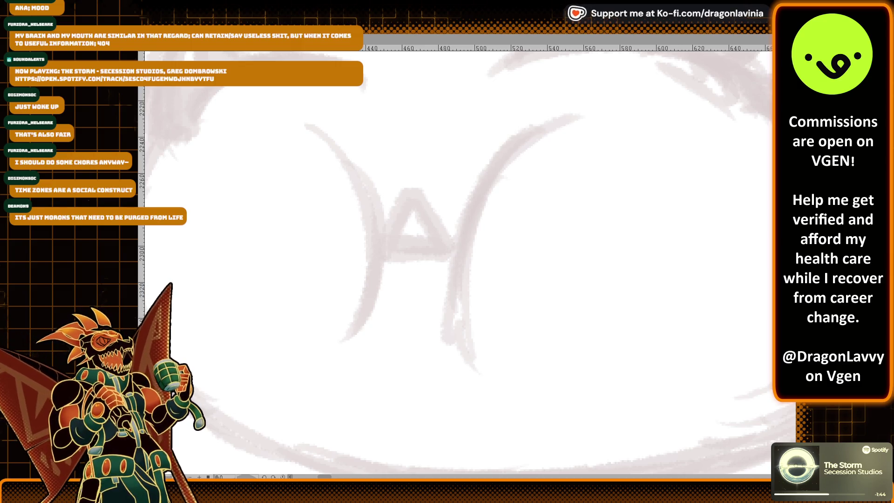
drag(328, 175, 340, 279)
Undo the stray stroke to restore the inked nose and eye, then pan back to the blob.
key(ctrl+z)
key(ctrl+z)
scroll(456, 260, down, 2)
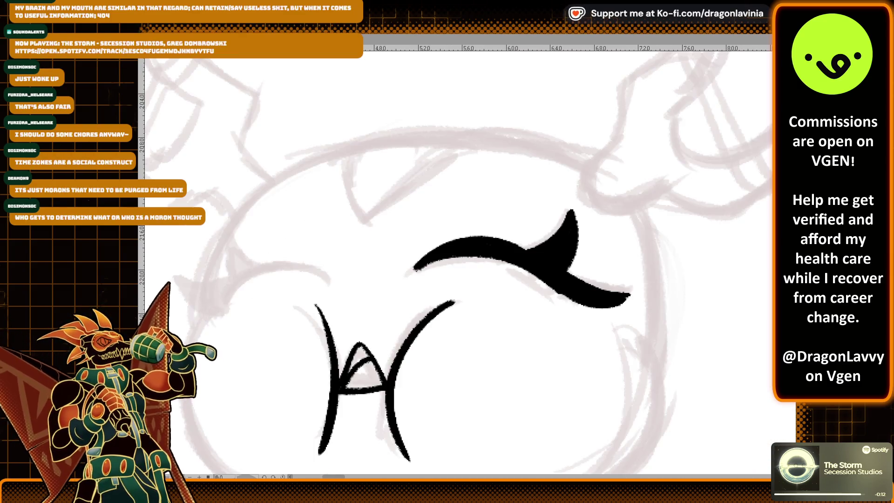
scroll(508, 167, down, 3)
scroll(508, 167, down, 3)
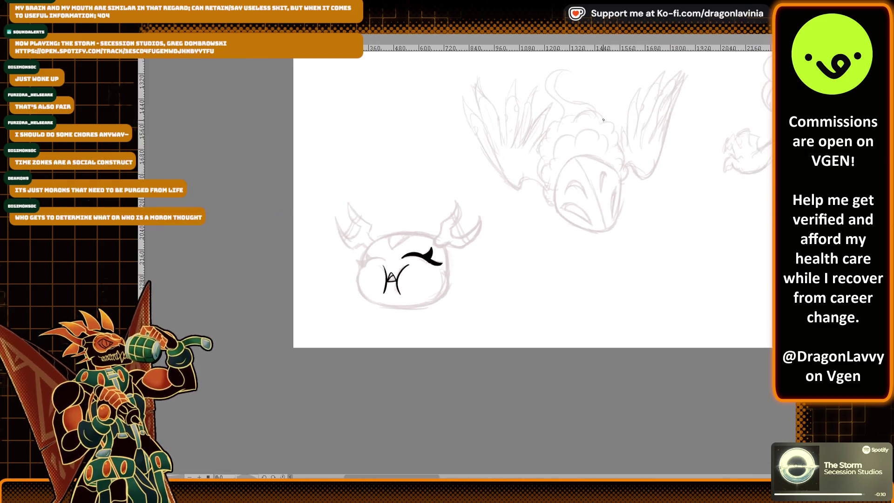
scroll(508, 167, down, 2)
scroll(508, 167, down, 1)
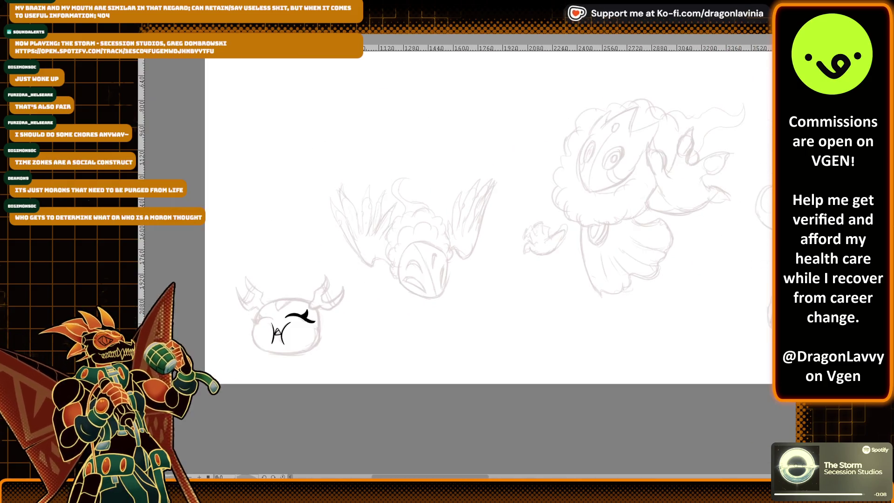
scroll(456, 261, right, 5)
scroll(455, 260, right, 4)
scroll(456, 261, right, 3)
scroll(455, 260, right, 2)
scroll(455, 260, up, 3)
scroll(455, 261, right, 4)
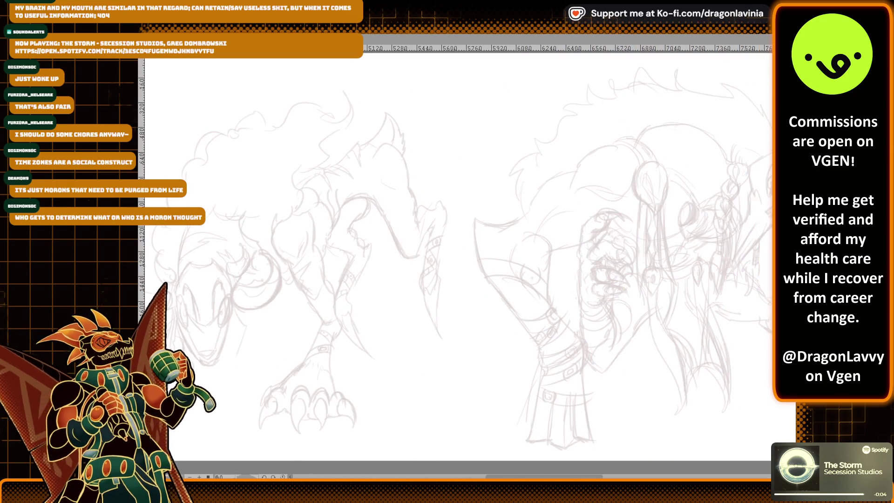
scroll(455, 261, left, 8)
scroll(455, 261, left, 6)
scroll(455, 261, down, 2)
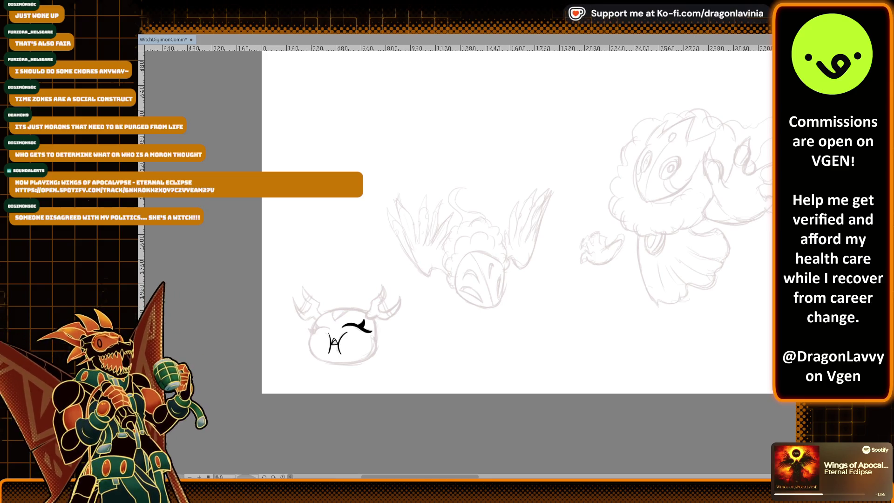
key(End)
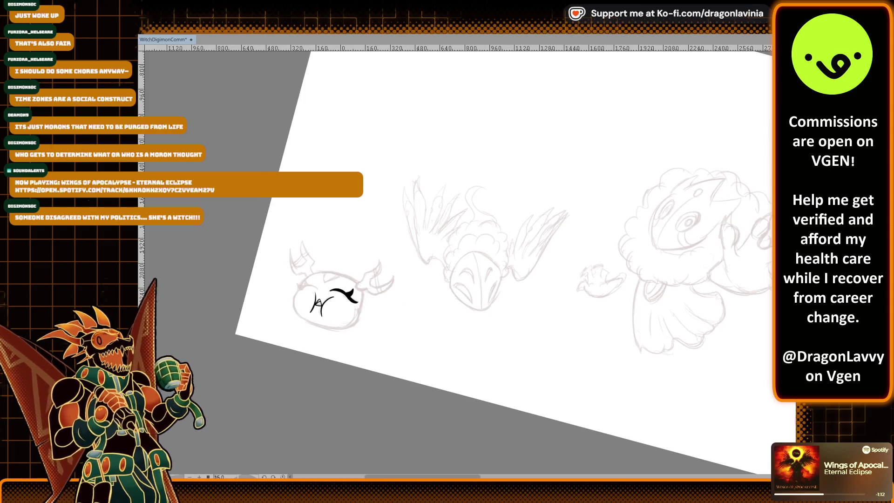
Reset the canvas rotation and ink the left closed-eye curve, retrying until one is kept.
key(Home)
scroll(527, 207, up, 3)
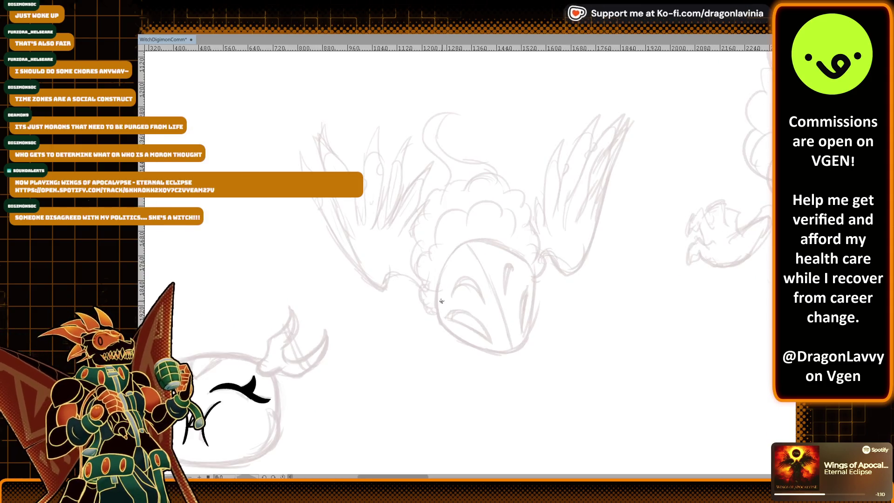
scroll(527, 207, up, 1)
scroll(460, 318, up, 2)
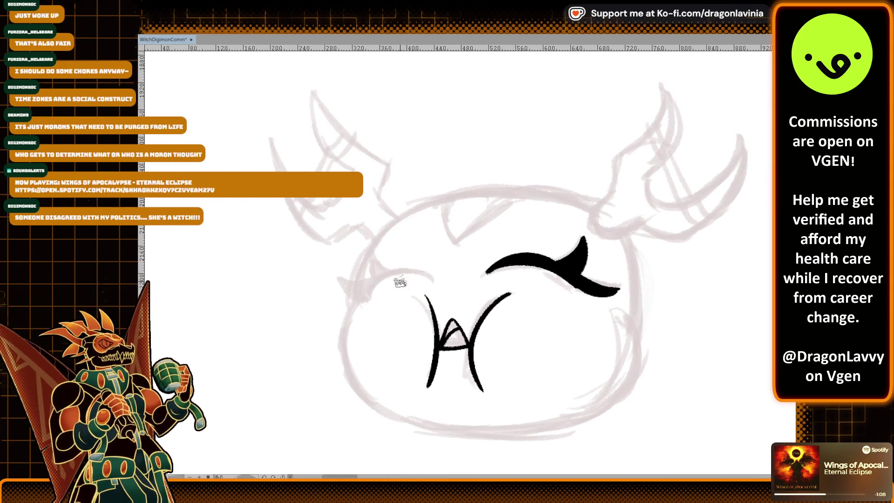
scroll(379, 246, up, 1)
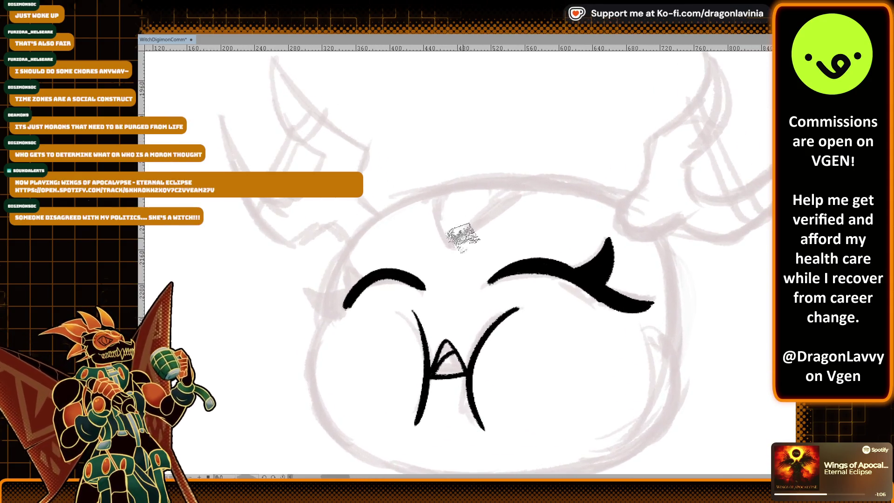
drag(342, 309, 415, 282)
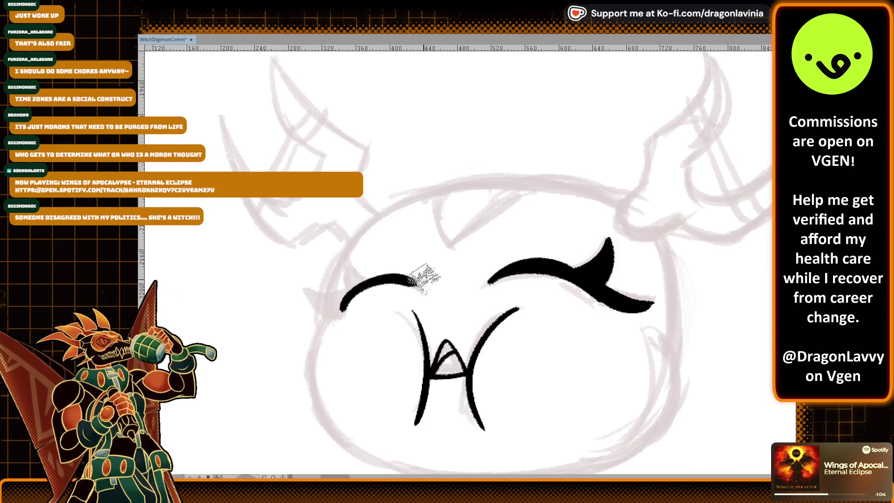
scroll(499, 150, up, 1)
key(ctrl+z)
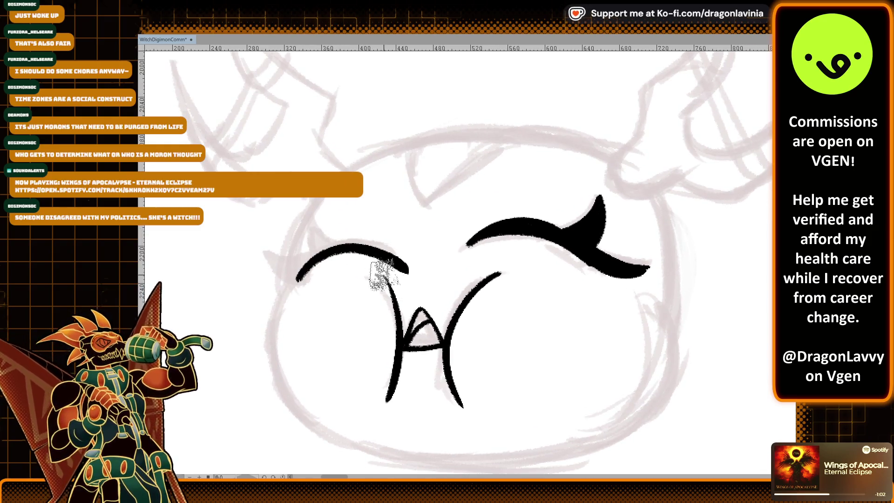
drag(306, 280, 405, 256)
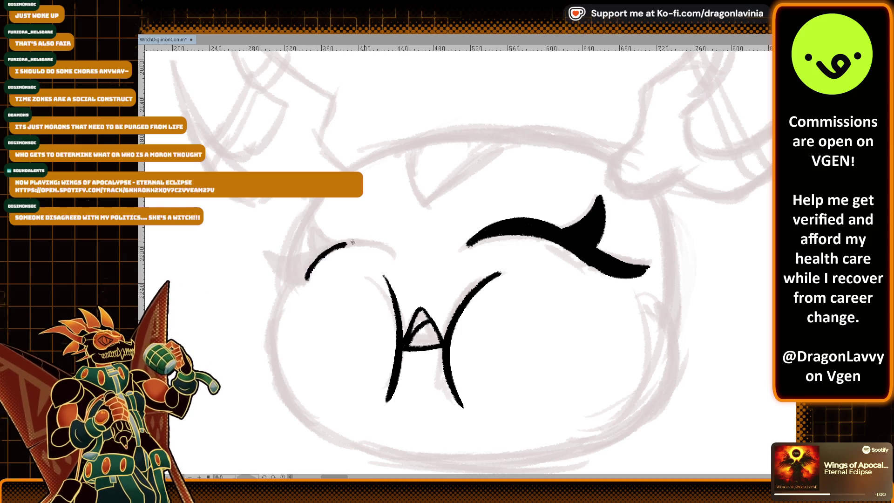
key(ctrl+z)
drag(303, 284, 391, 249)
key(ctrl+z)
drag(295, 283, 396, 246)
key(ctrl+z)
drag(293, 280, 382, 249)
key(ctrl+z)
drag(295, 280, 401, 254)
scroll(419, 224, up, 2)
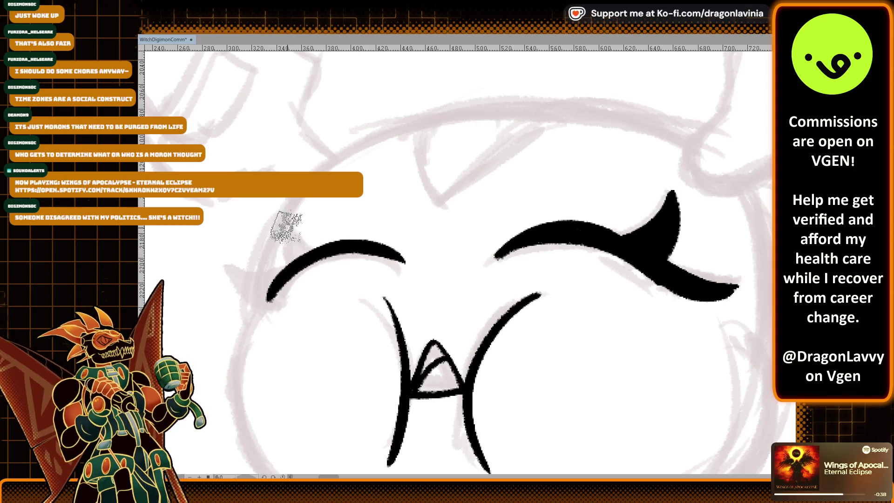
Add a lash flick at the left eye's outer end, trim its thick part, and reframe the face.
mouse_move(281, 226)
mouse_down()
mouse_move(317, 245)
mouse_move(239, 300)
mouse_up()
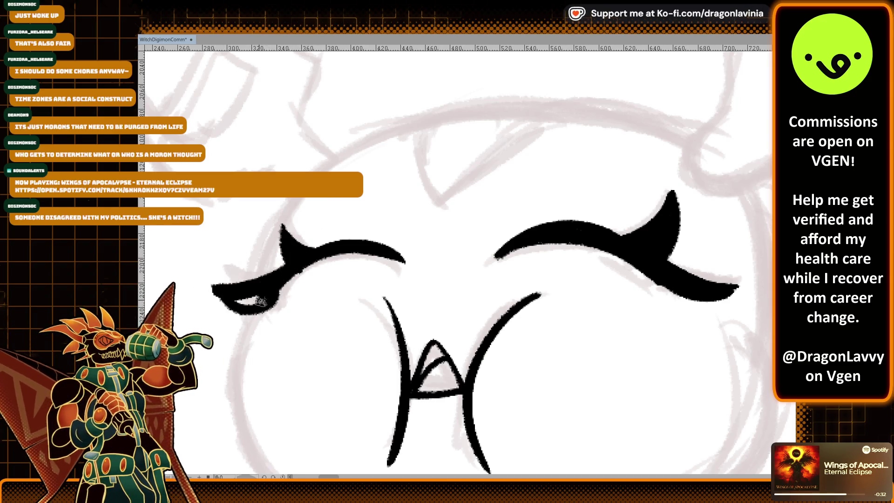
key(ctrl+z)
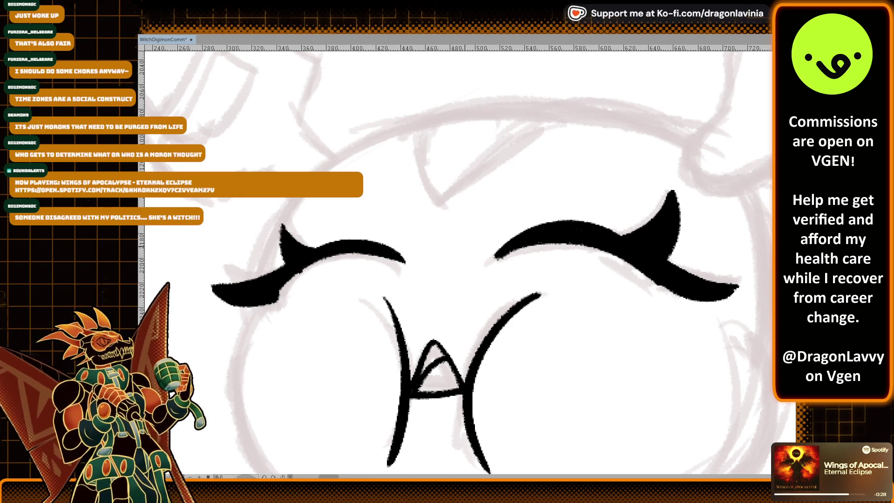
drag(464, 254, 388, 235)
scroll(389, 235, down, 1)
scroll(405, 196, down, 2)
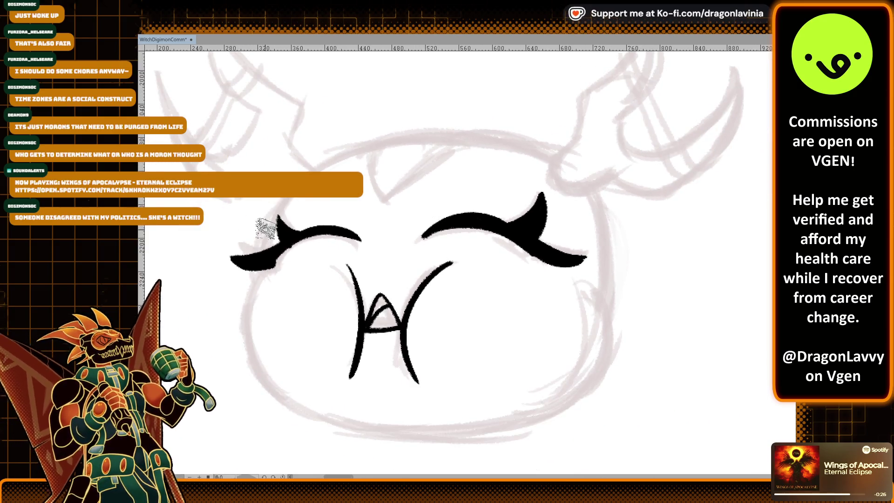
scroll(525, 200, up, 1)
drag(457, 200, 440, 211)
scroll(440, 211, up, 1)
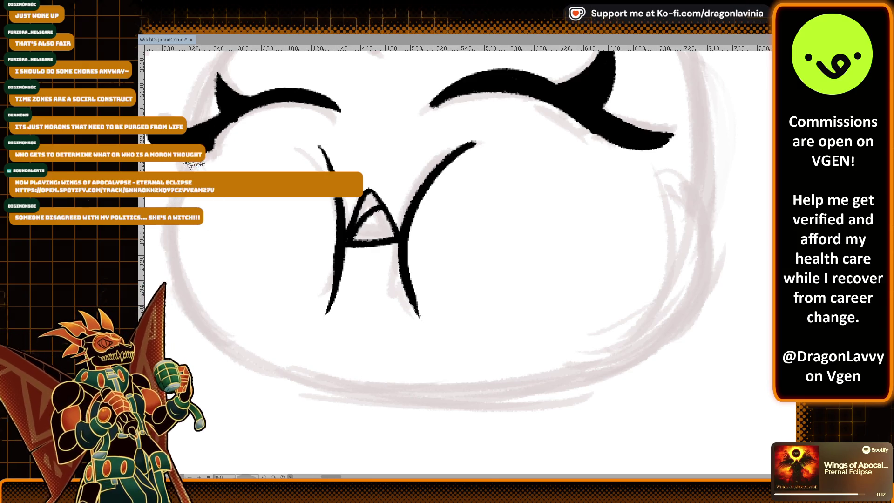
Ink the left and right sides of the face outline, dropping a stray curve by the eyebrow.
drag(179, 164, 262, 373)
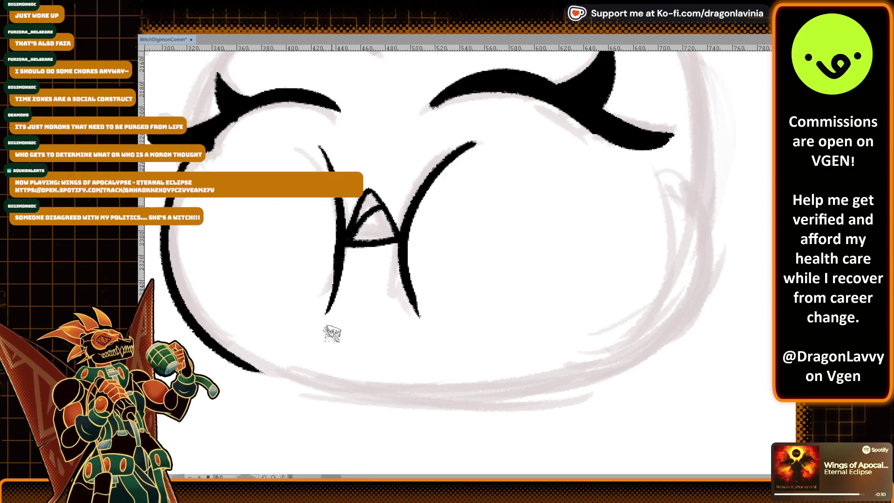
mouse_move(664, 154)
mouse_down()
mouse_move(698, 161)
mouse_move(601, 363)
mouse_move(583, 273)
mouse_up()
key(ctrl+z)
key(ctrl+z)
drag(668, 153, 599, 368)
scroll(599, 368, right, 1)
scroll(605, 372, down, 3)
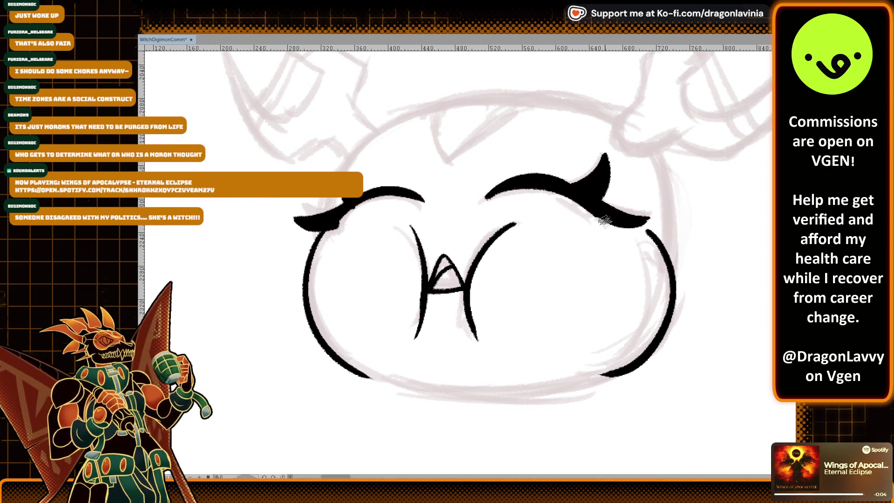
With the canvas rotated sideways, redraw the left face outline joining top and bottom, then restore upright view.
mouse_move(605, 222)
mouse_down()
mouse_move(513, 279)
mouse_move(489, 185)
mouse_up()
key(ctrl+z)
drag(359, 151, 363, 410)
key(ctrl+z)
drag(359, 152, 363, 410)
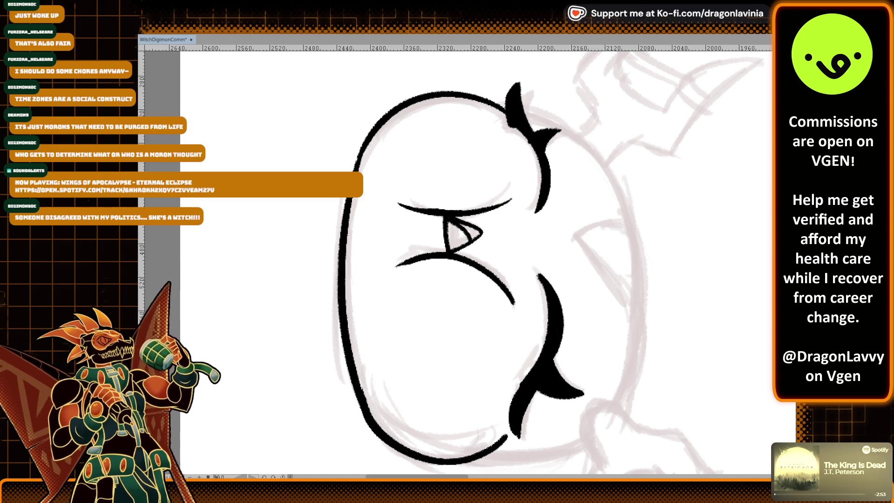
key(Delete)
Ink the top arc of the head from the left eye across, retrying the stroke several times.
scroll(522, 266, up, 3)
drag(509, 296, 533, 222)
drag(330, 289, 489, 140)
key(ctrl+z)
key(ctrl+z)
mouse_move(326, 291)
mouse_down()
mouse_move(540, 137)
mouse_move(445, 160)
mouse_move(713, 188)
mouse_up()
key(ctrl+z)
drag(326, 291, 661, 147)
key(ctrl+z)
drag(326, 291, 682, 184)
key(ctrl+z)
mouse_move(321, 291)
mouse_down()
mouse_move(336, 247)
mouse_move(717, 168)
mouse_up()
key(ctrl+z)
drag(322, 292, 709, 191)
key(ctrl+z)
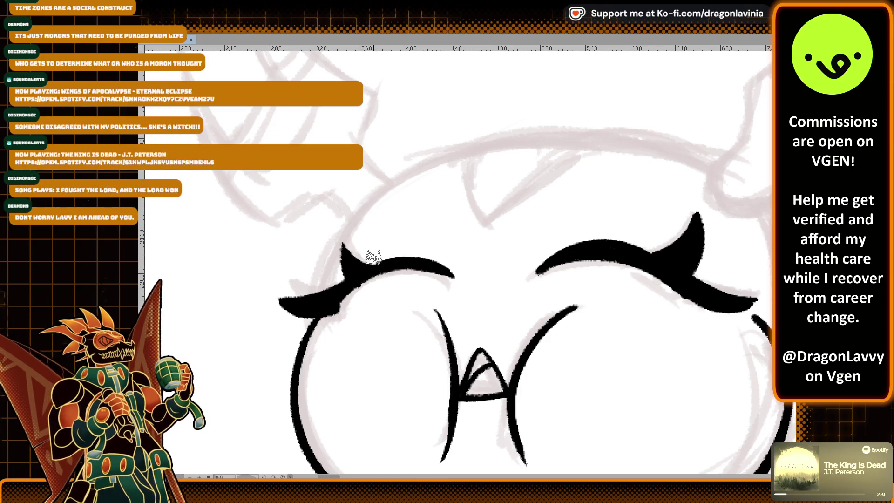
Ink the hook curve at the right horn's base after several undone attempts.
drag(438, 253, 458, 298)
key(ctrl+z)
key(ctrl+z)
drag(434, 245, 492, 297)
key(ctrl+z)
key(ctrl+z)
drag(433, 244, 492, 298)
Extend the line along the right horn's lower and outer edge up toward its tip.
key(ctrl+z)
key(ctrl+z)
drag(433, 244, 488, 301)
key(ctrl+z)
key(ctrl+z)
mouse_move(435, 249)
mouse_down()
mouse_move(488, 303)
mouse_move(662, 242)
mouse_up()
drag(615, 284, 687, 160)
key(ctrl+z)
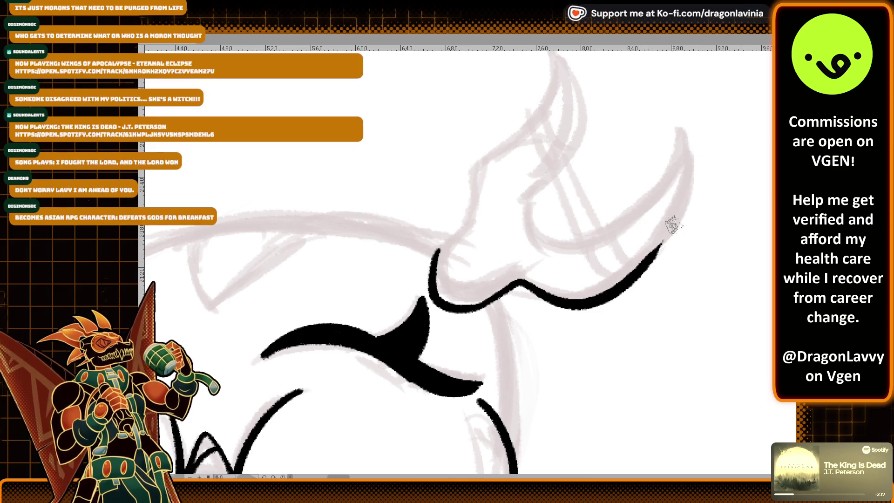
drag(652, 266, 680, 144)
key(ctrl+z)
mouse_move(654, 254)
mouse_down()
mouse_move(676, 136)
mouse_move(549, 254)
mouse_up()
key(ctrl+z)
Try inking the horn's inner curve and a line up the upright horn, undoing each attempt.
drag(676, 140, 545, 254)
key(ctrl+z)
drag(675, 138, 531, 243)
key(ctrl+z)
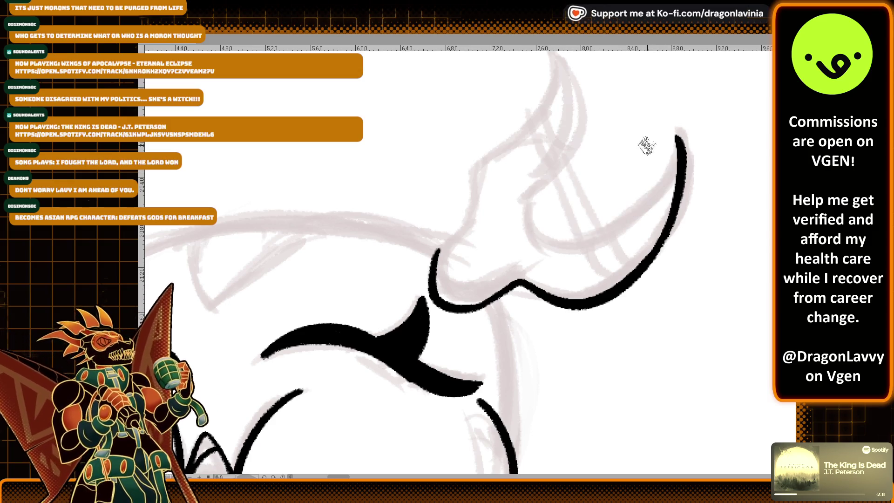
drag(492, 198, 446, 243)
mouse_move(431, 214)
mouse_down()
mouse_move(528, 102)
mouse_move(470, 212)
mouse_up()
key(ctrl+z)
drag(521, 106, 455, 244)
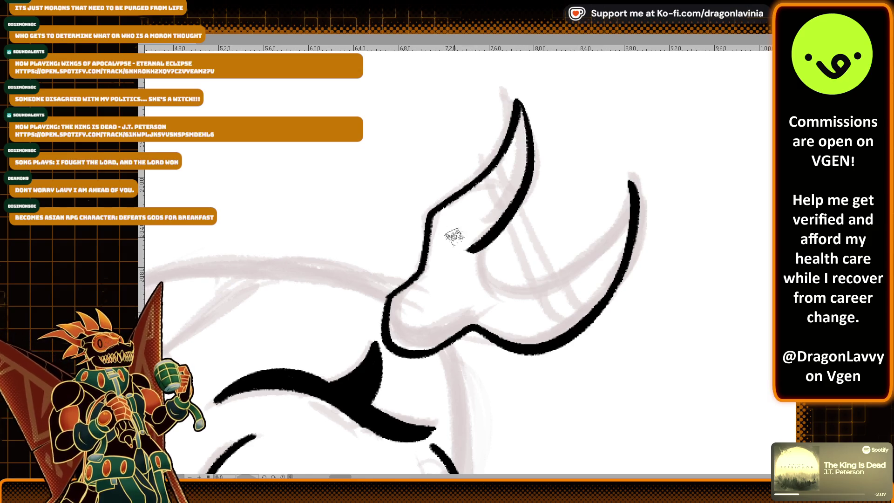
key(ctrl+z)
Extend the upright horn's base line slightly upward, discarding longer strokes toward the tip.
key(ctrl+z)
drag(385, 298, 433, 231)
key(ctrl+z)
key(ctrl+z)
mouse_move(386, 300)
mouse_down()
mouse_move(419, 270)
mouse_move(416, 277)
mouse_move(433, 210)
mouse_move(498, 93)
mouse_up()
key(ctrl+z)
drag(431, 212, 486, 96)
key(ctrl+z)
key(ctrl+z)
drag(429, 213, 499, 112)
key(ctrl+z)
drag(431, 211, 517, 100)
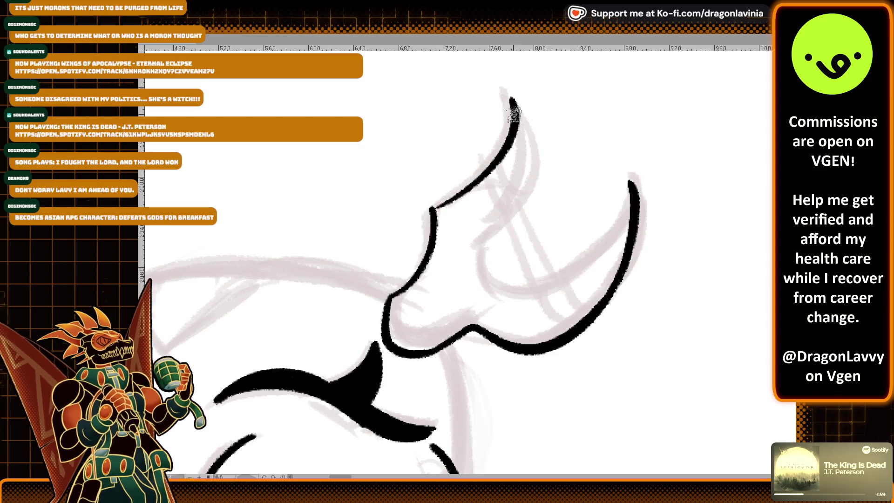
key(ctrl+z)
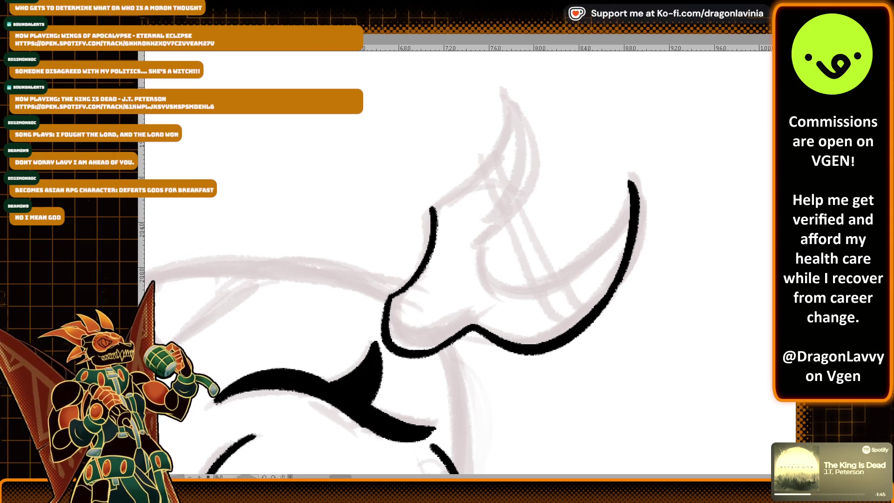
scroll(479, 260, down, 2)
scroll(478, 260, down, 2)
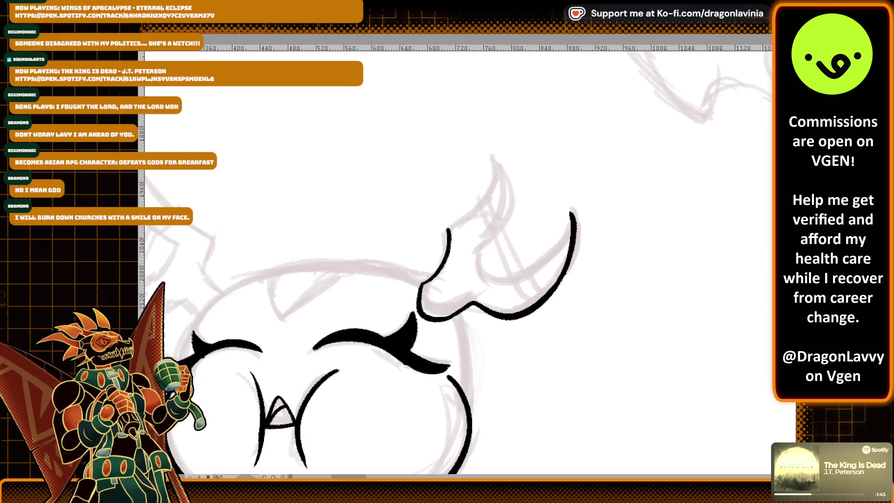
scroll(479, 261, down, 2)
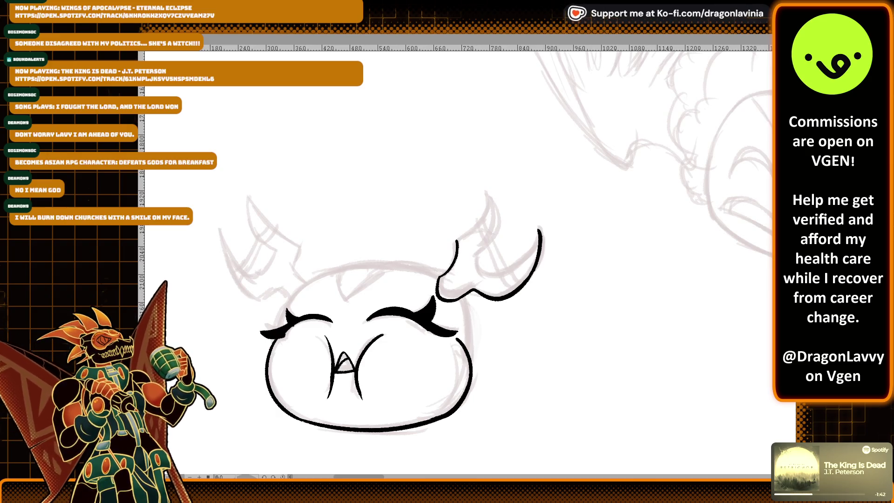
scroll(475, 263, down, 2)
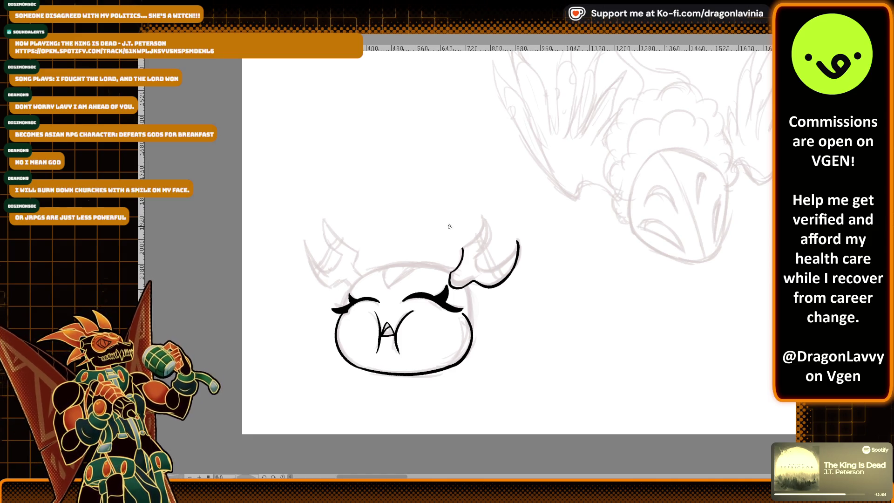
scroll(450, 226, up, 1)
Ink the face side line below the horn.
scroll(451, 214, up, 2)
scroll(453, 195, up, 1)
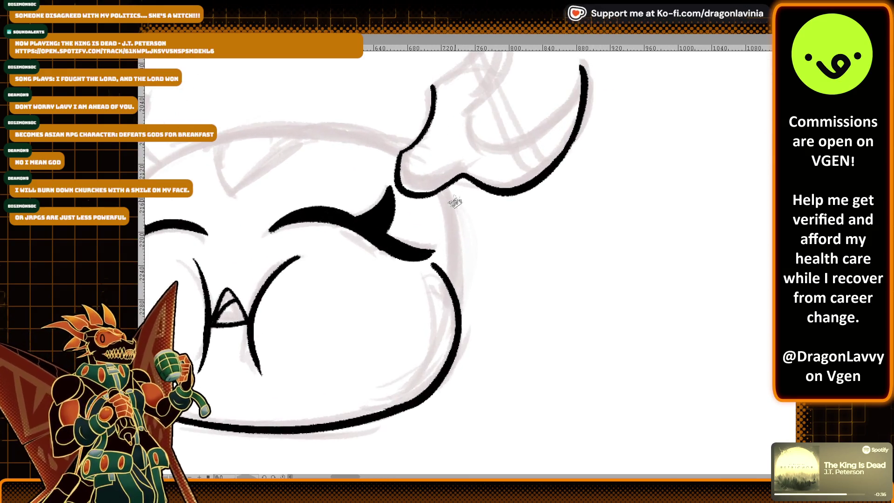
drag(442, 191, 453, 282)
key(ctrl+z)
drag(441, 190, 452, 280)
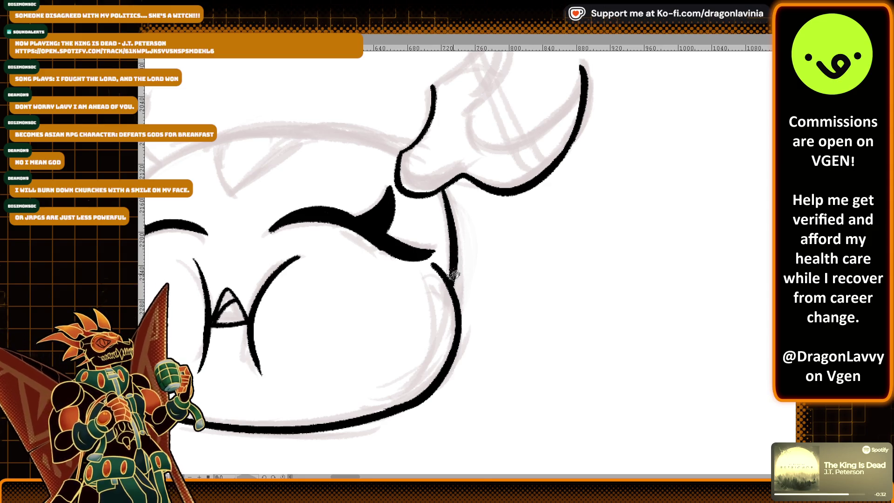
Ink the upright horn's outer edge up to its tip.
scroll(442, 219, up, 1)
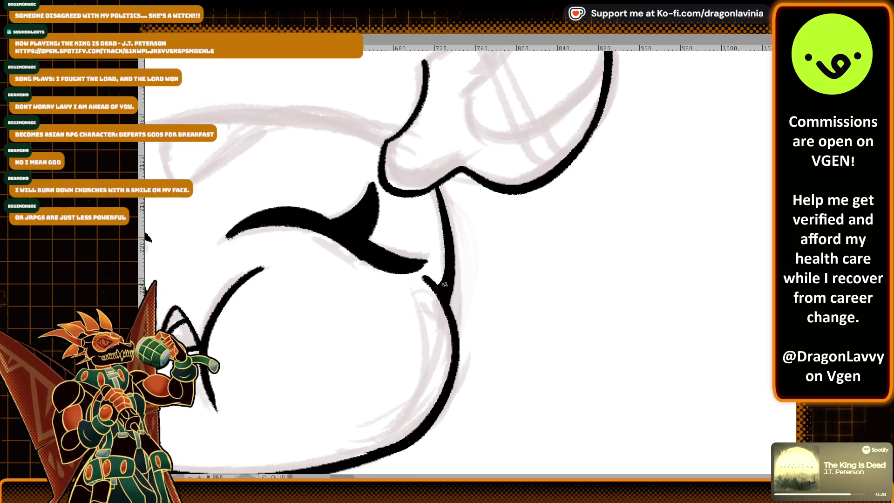
scroll(459, 222, up, 2)
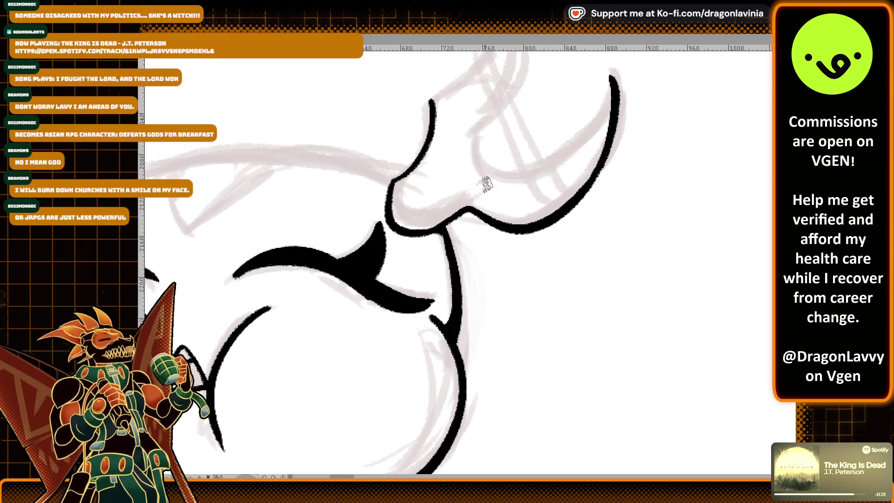
drag(484, 184, 437, 242)
drag(371, 183, 436, 77)
key(ctrl+z)
drag(370, 184, 438, 74)
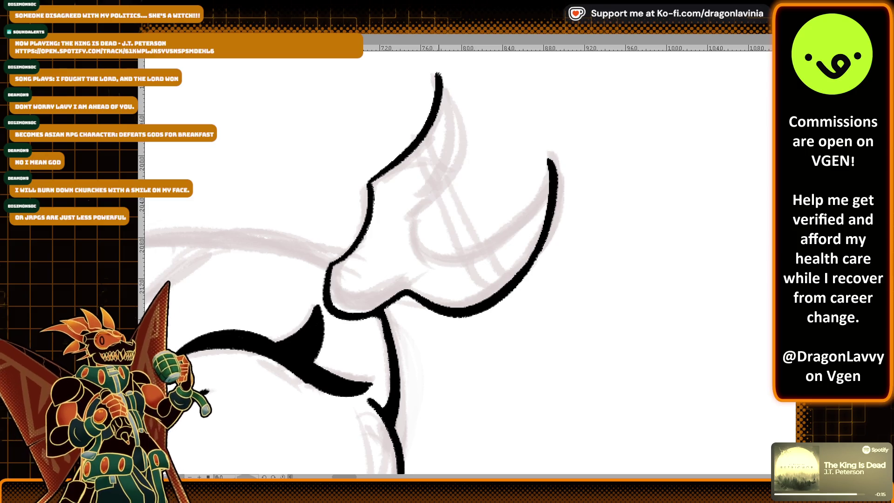
Ink the upright horn's inner edge down from the tip, retrying the stroke several times.
drag(438, 75, 408, 227)
key(ctrl+z)
mouse_move(437, 74)
mouse_down()
mouse_move(407, 226)
mouse_move(548, 201)
mouse_up()
key(ctrl+z)
key(ctrl+z)
drag(437, 74, 396, 217)
key(ctrl+z)
drag(438, 75, 408, 227)
key(ctrl+z)
mouse_move(437, 74)
mouse_down()
mouse_move(411, 209)
mouse_move(454, 274)
mouse_up()
Continue the inner horn line downward, refining its lower part.
key(ctrl+z)
drag(410, 208, 452, 280)
key(ctrl+z)
drag(410, 207, 453, 272)
key(ctrl+z)
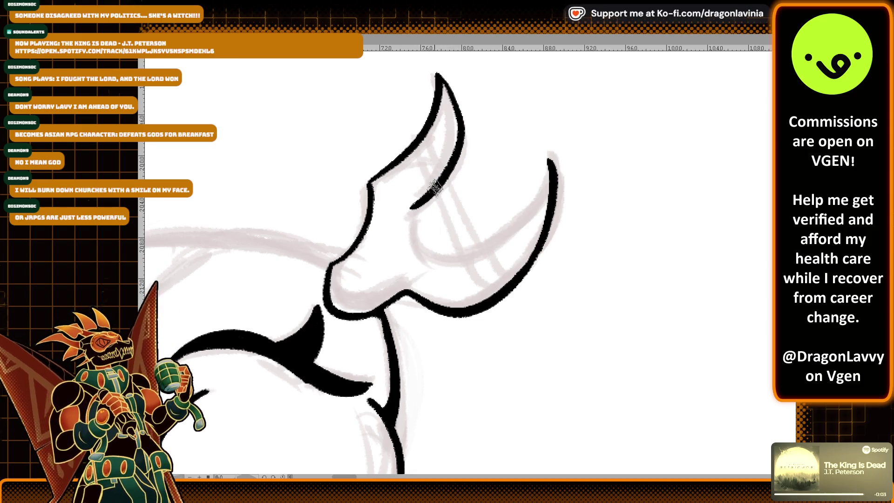
drag(411, 208, 445, 275)
key(ctrl+z)
key(ctrl+z)
mouse_move(410, 205)
mouse_down()
mouse_move(442, 277)
mouse_move(546, 163)
mouse_up()
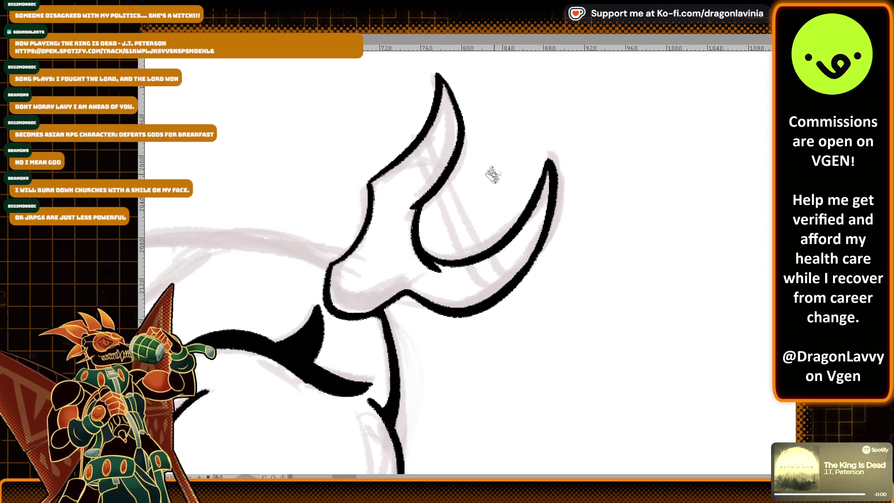
Draw curved band lines across the lower curved horn section.
scroll(479, 190, up, 1)
scroll(478, 190, up, 1)
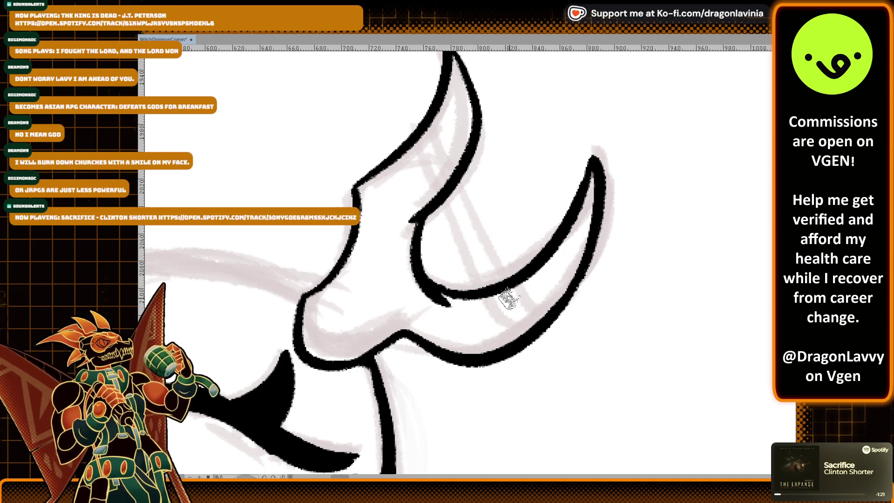
drag(487, 298, 500, 345)
drag(530, 278, 540, 317)
key(ctrl+z)
drag(531, 263, 540, 315)
key(ctrl+z)
key(ctrl+z)
drag(485, 290, 515, 339)
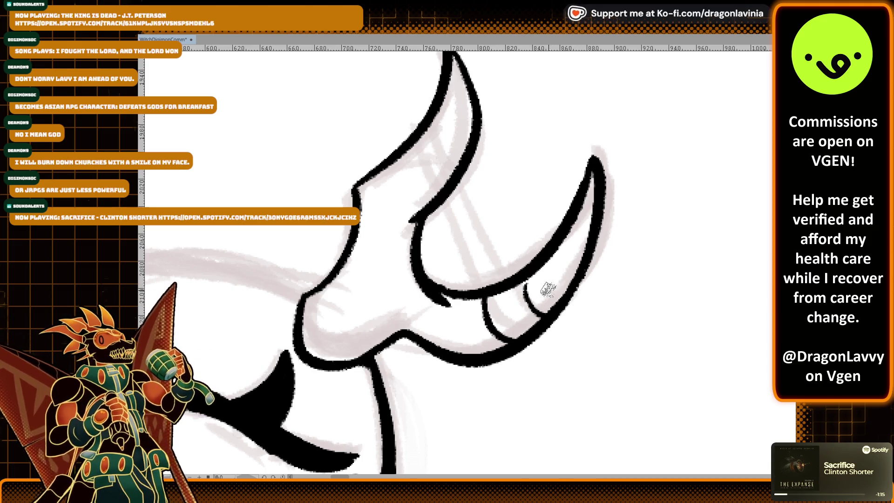
drag(529, 279, 541, 315)
key(ctrl+z)
drag(528, 278, 551, 305)
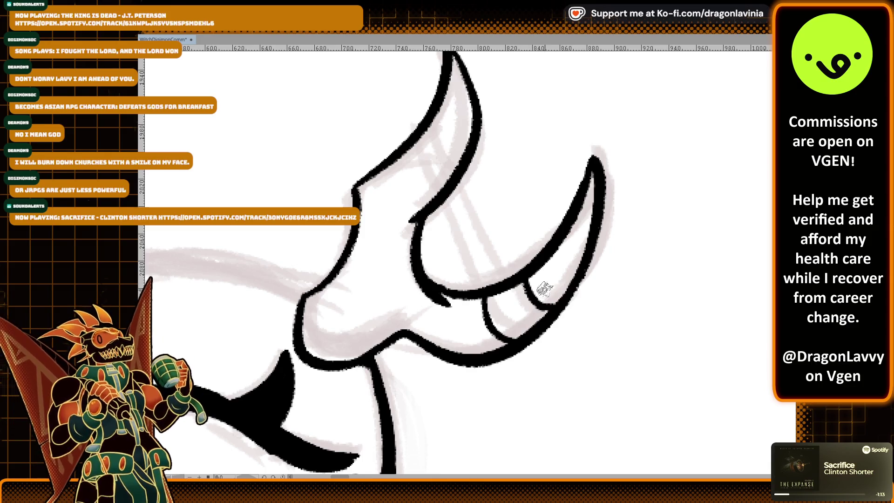
Add a curved band near the horn tip and diagonal bands across the upper horn.
drag(389, 165, 433, 204)
key(ctrl+z)
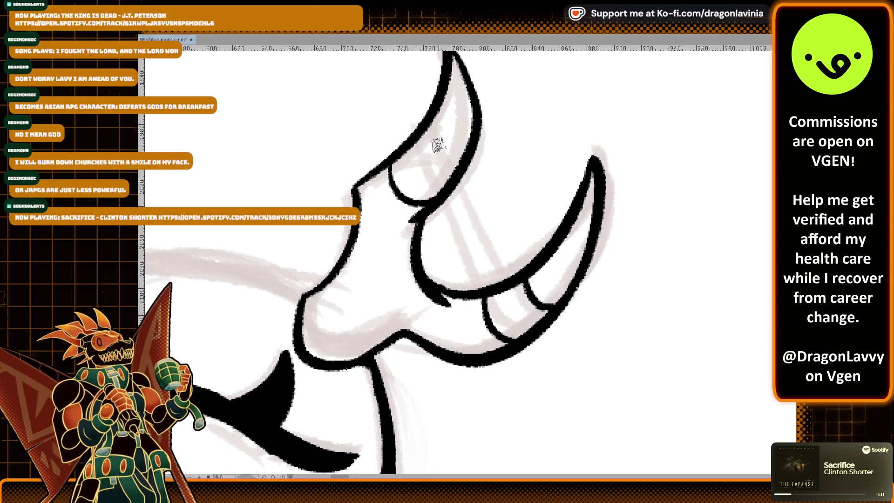
drag(431, 122, 462, 156)
drag(442, 204, 489, 282)
key(ctrl+z)
key(ctrl+z)
drag(443, 205, 492, 281)
key(ctrl+z)
drag(442, 206, 480, 273)
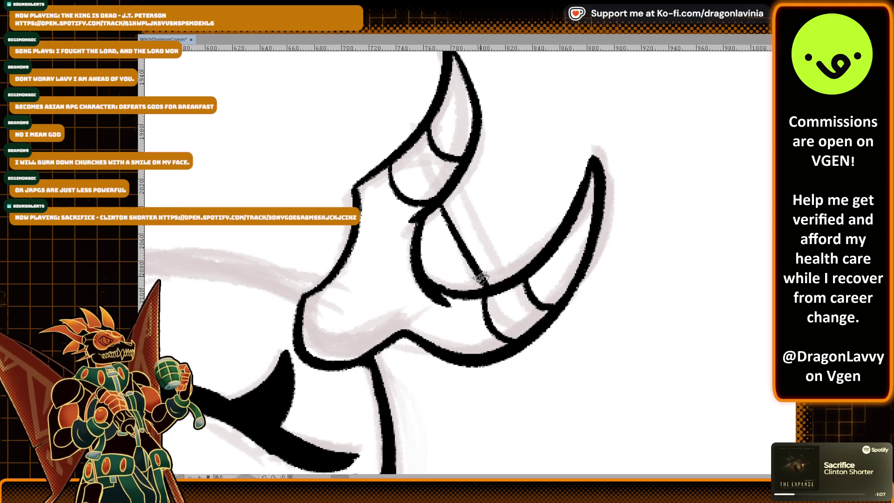
drag(463, 177, 515, 277)
key(ctrl+z)
scroll(468, 218, down, 2)
scroll(467, 218, down, 3)
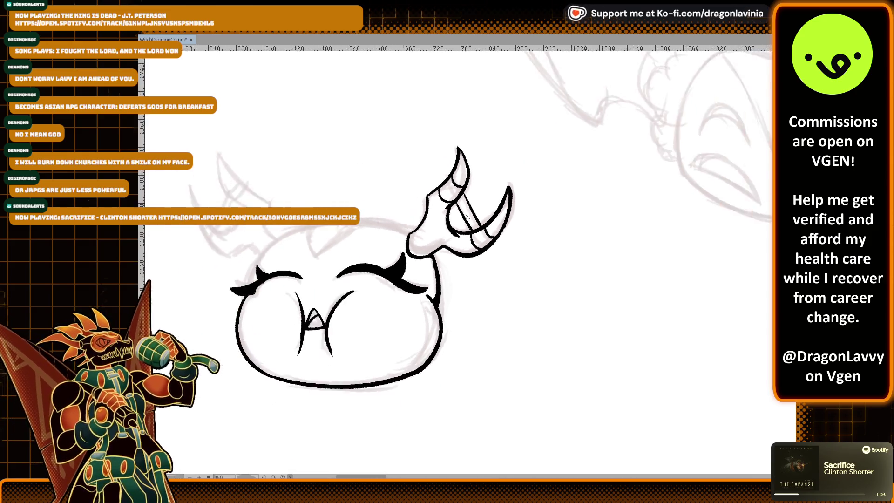
Ink a black arc across the top of the blob's head, redrawing it until it sits right.
scroll(498, 195, up, 2)
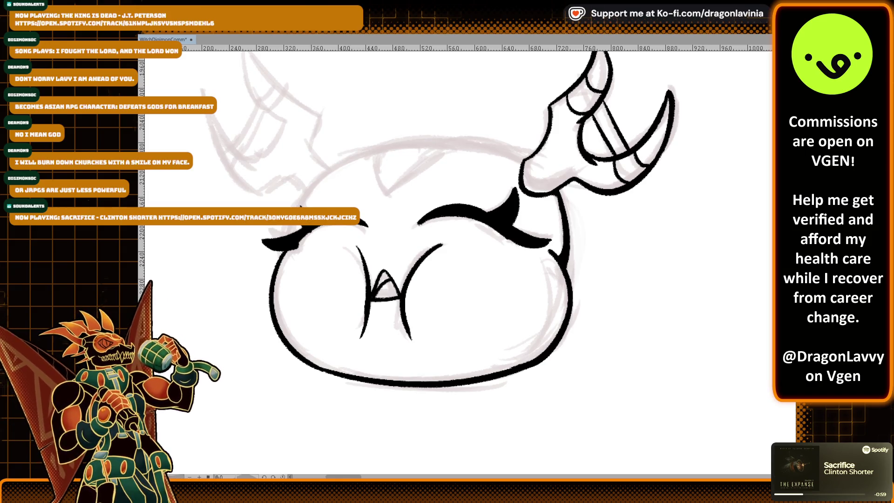
drag(489, 183, 520, 181)
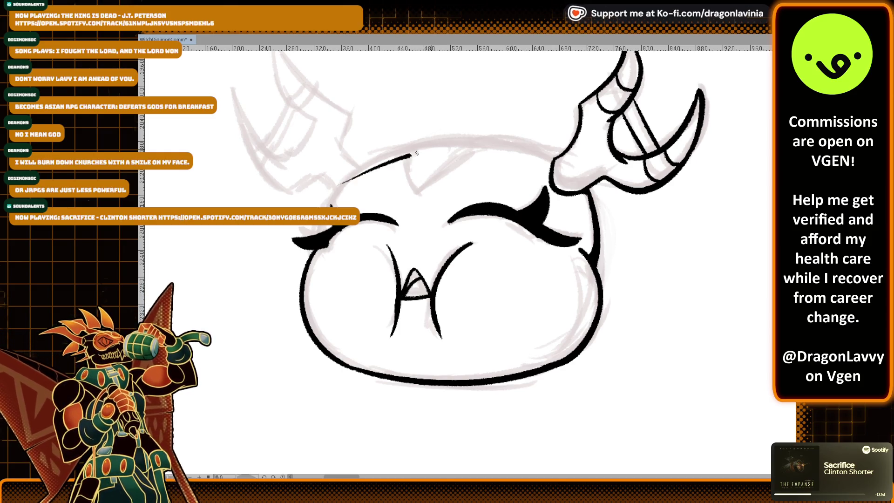
drag(347, 180, 534, 168)
scroll(493, 182, up, 1)
key(ctrl+z)
mouse_move(311, 180)
mouse_down()
mouse_move(542, 165)
mouse_move(417, 142)
mouse_up()
key(ctrl+z)
drag(304, 179, 554, 159)
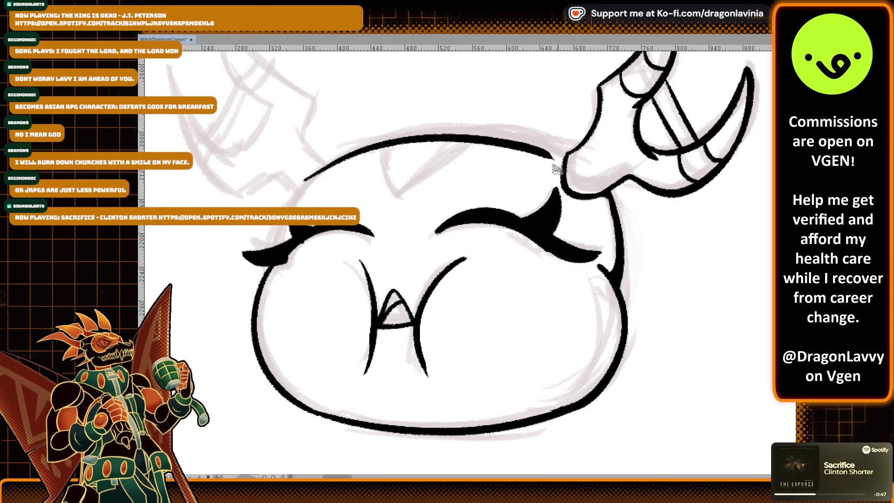
key(ctrl+z)
drag(305, 180, 554, 158)
key(ctrl+z)
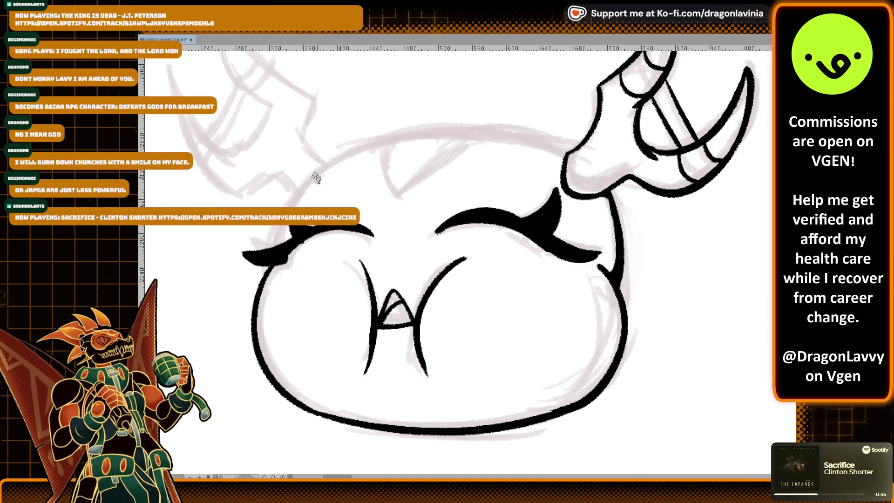
drag(306, 180, 563, 151)
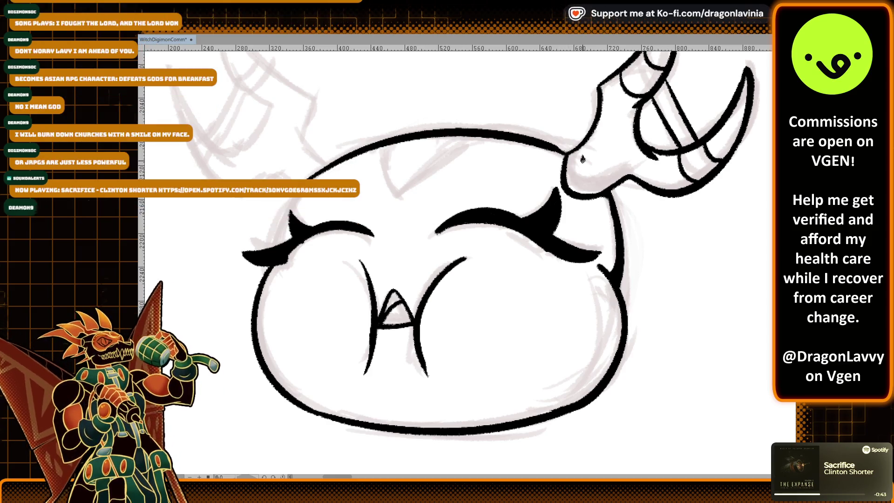
Ink the face's left outline rising toward the head-top line.
scroll(562, 144, up, 3)
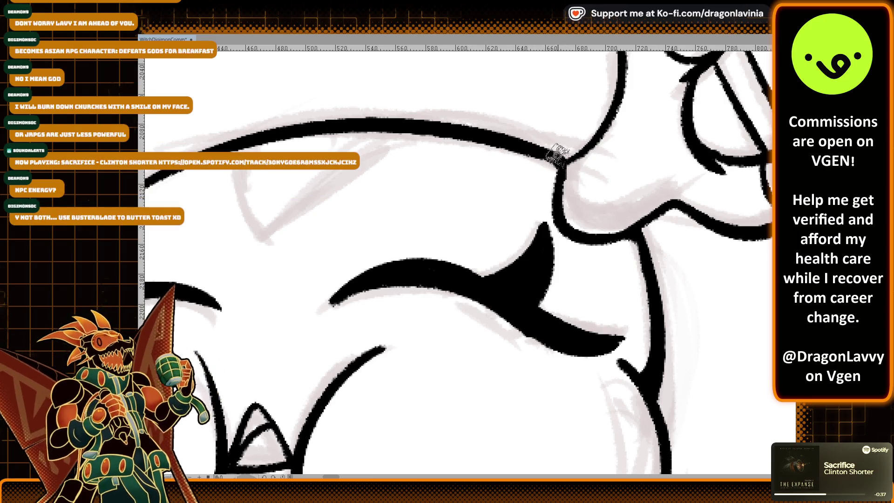
scroll(556, 158, down, 3)
scroll(557, 159, down, 2)
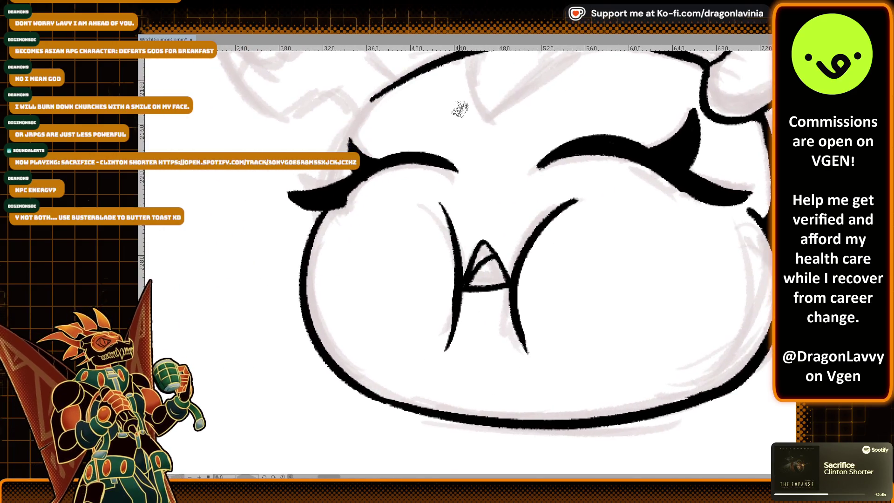
scroll(459, 103, up, 4)
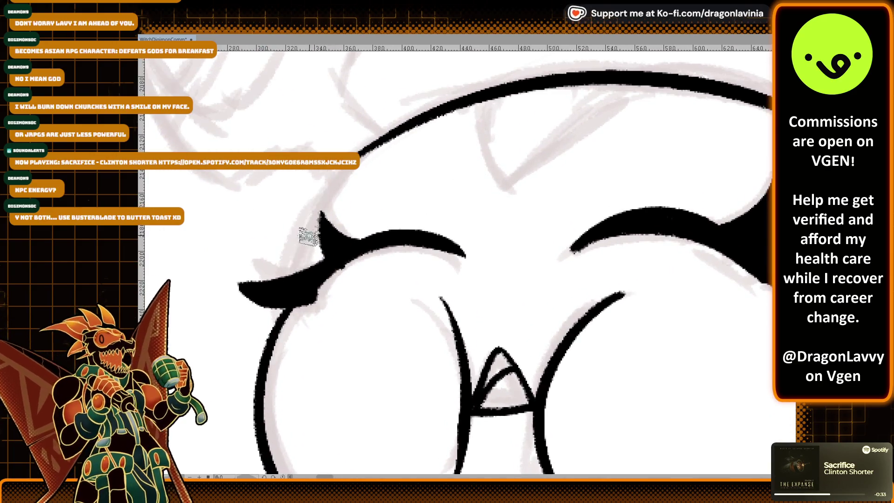
drag(299, 263, 361, 173)
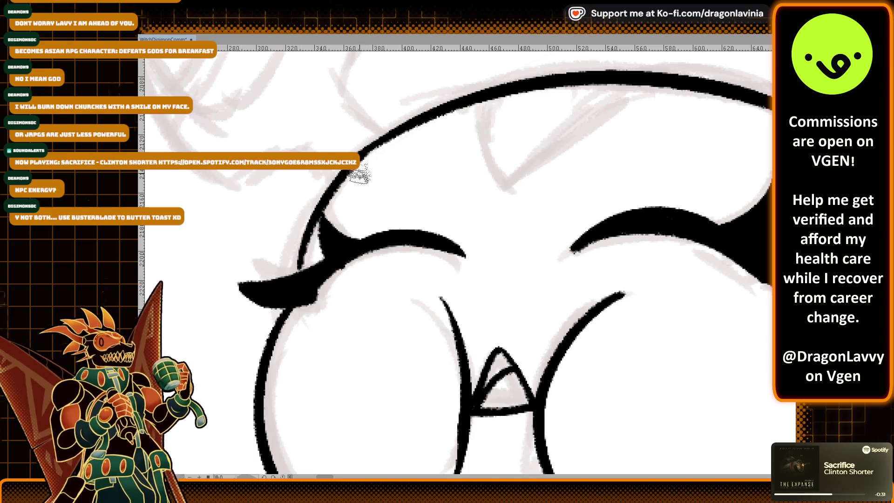
key(ctrl+z)
drag(300, 278, 367, 149)
key(ctrl+z)
key(ctrl+z)
drag(297, 276, 345, 176)
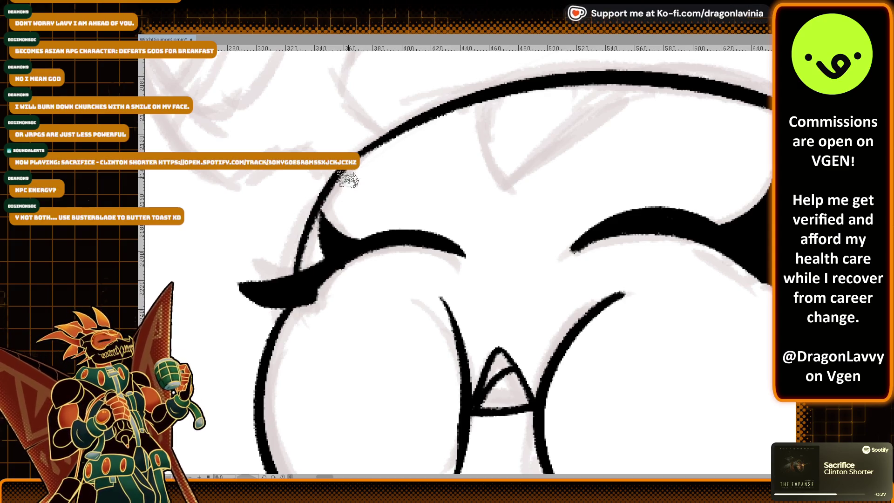
scroll(333, 264, down, 4)
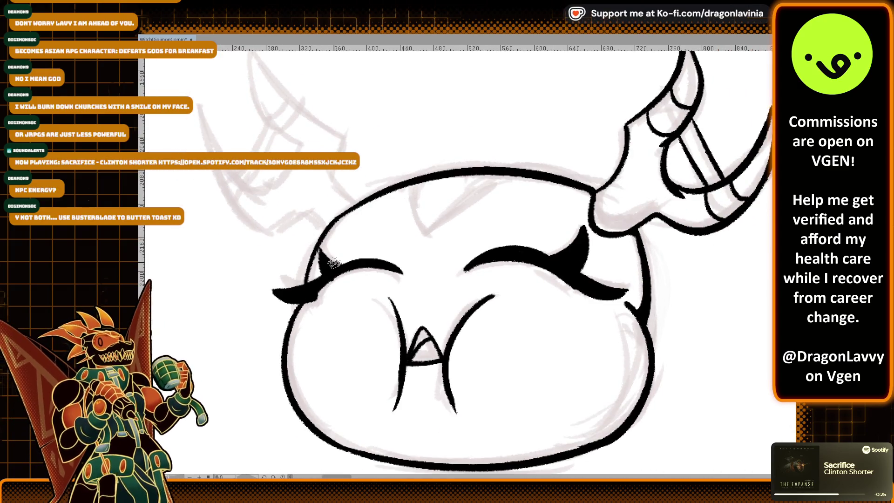
scroll(333, 263, up, 3)
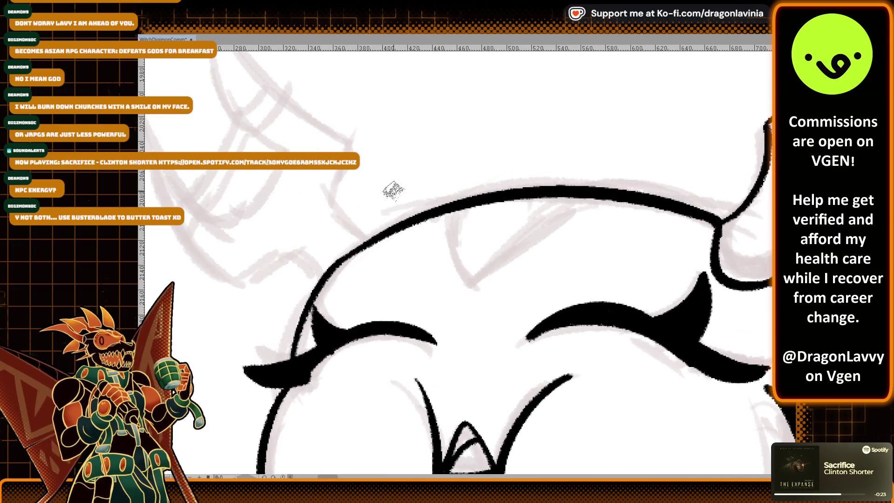
Erase a gap in the left outline and ink a stroke joining it to the head.
drag(343, 260, 340, 259)
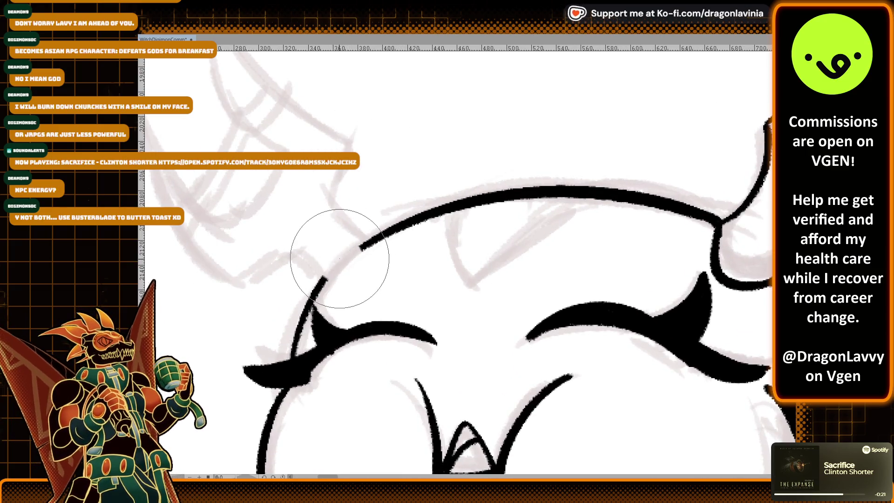
scroll(372, 224, up, 2)
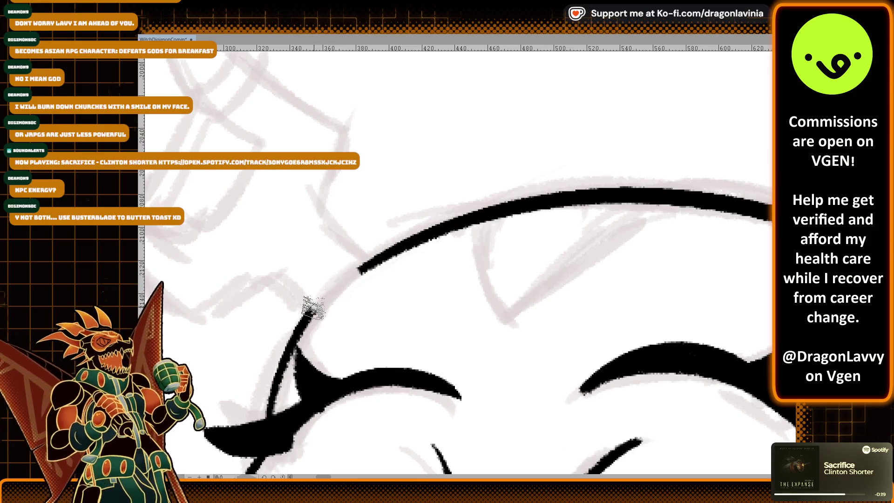
drag(315, 308, 363, 264)
key(ctrl+z)
drag(313, 194, 368, 263)
scroll(368, 261, up, 1)
scroll(364, 186, down, 2)
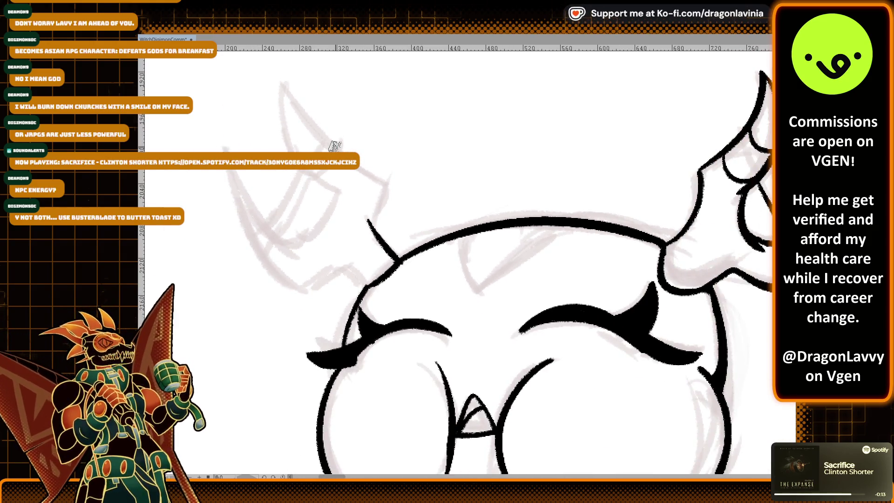
Ink the base of the left horn, redrawing it slightly further left.
scroll(335, 146, up, 2)
drag(368, 298, 381, 246)
scroll(381, 254, down, 2)
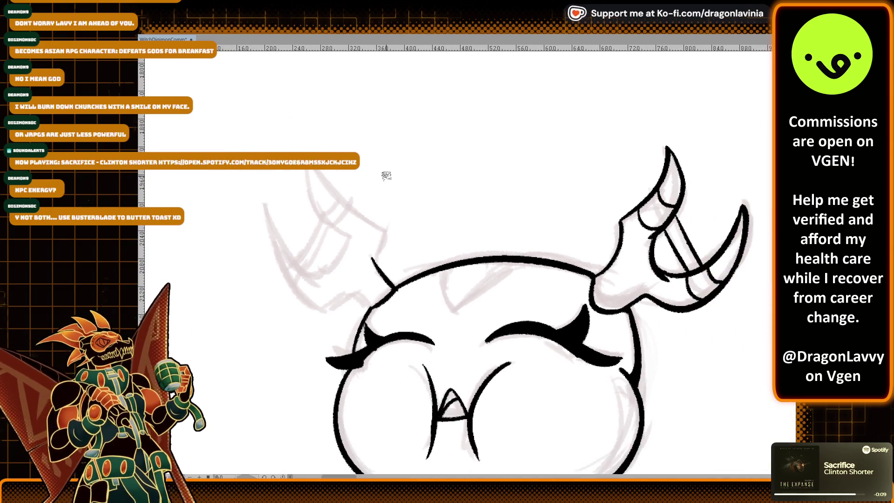
scroll(386, 176, up, 1)
scroll(405, 208, up, 1)
key(ctrl+z)
drag(352, 328, 363, 267)
key(ctrl+z)
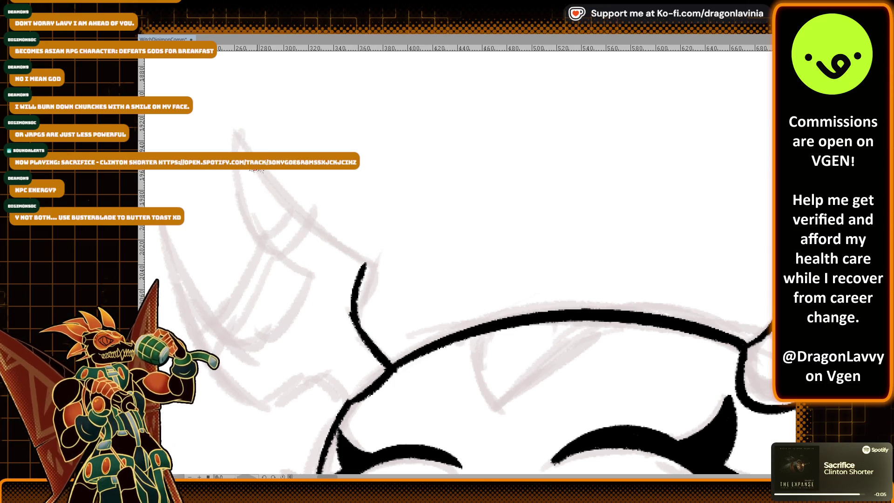
Ink the left horn's edges down from its pointed tip, plus a short curve below.
drag(237, 130, 366, 255)
key(ctrl+z)
mouse_move(238, 130)
mouse_down()
mouse_move(368, 254)
mouse_move(342, 226)
mouse_up()
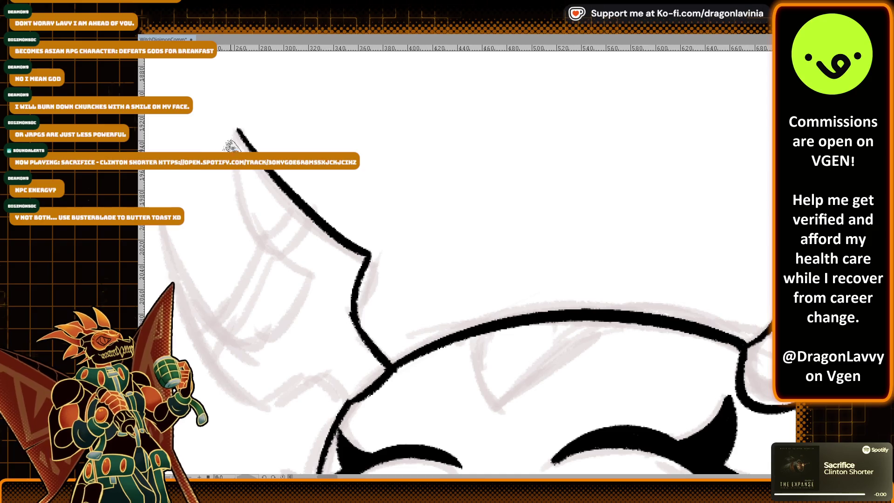
drag(237, 131, 313, 283)
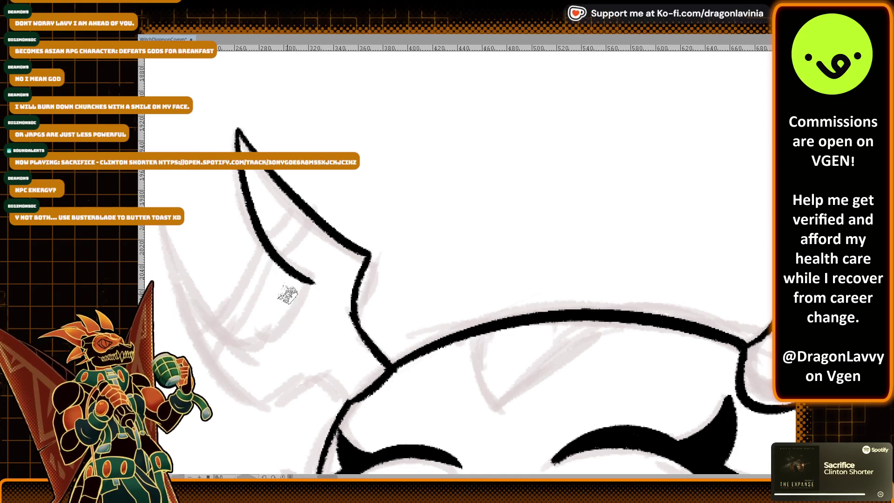
drag(313, 283, 242, 350)
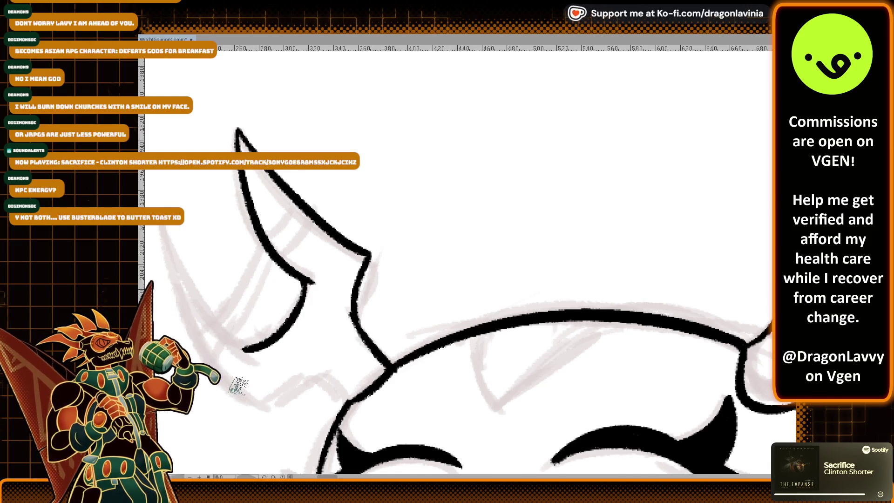
drag(268, 409, 311, 383)
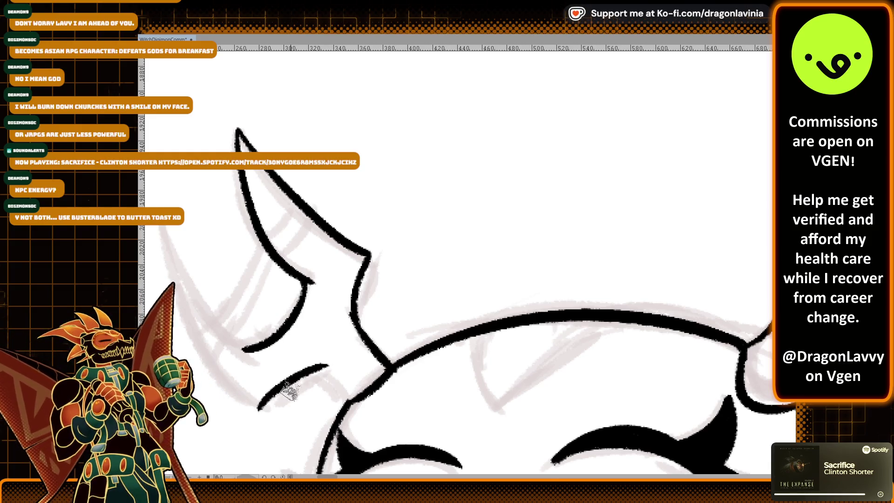